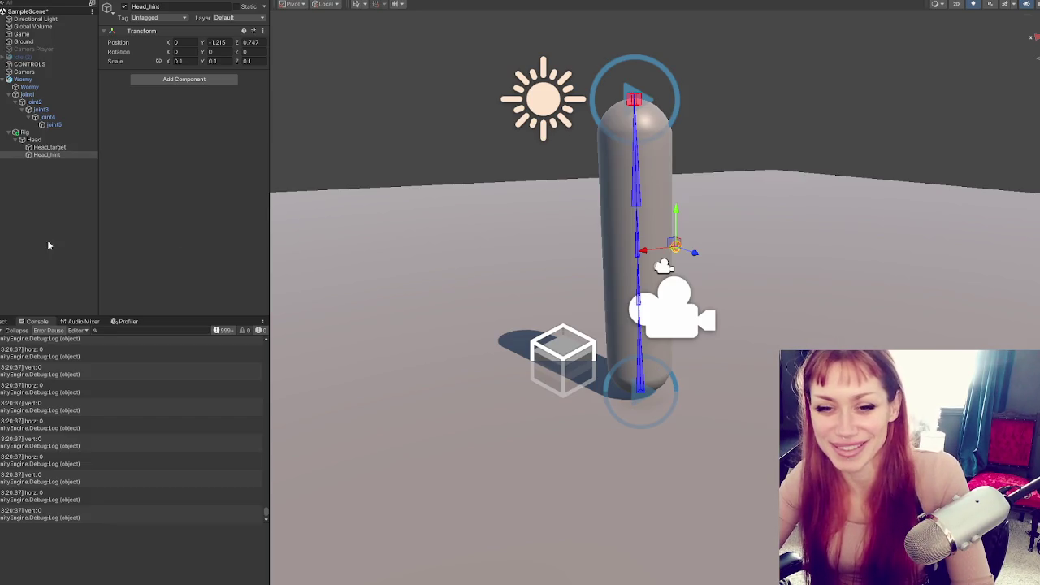
- Duplicate Wormy as Wormy (1) and disable the original Wormy
mouse_move(713, 172)
mouse_down()
mouse_move(633, 160)
mouse_move(585, 174)
mouse_move(553, 238)
mouse_up()
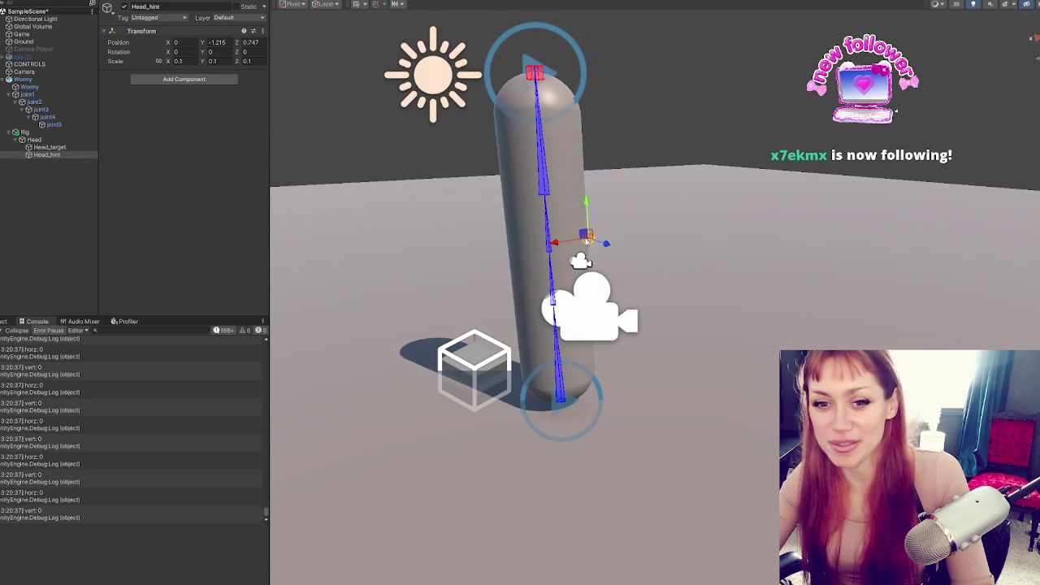
click(49, 147)
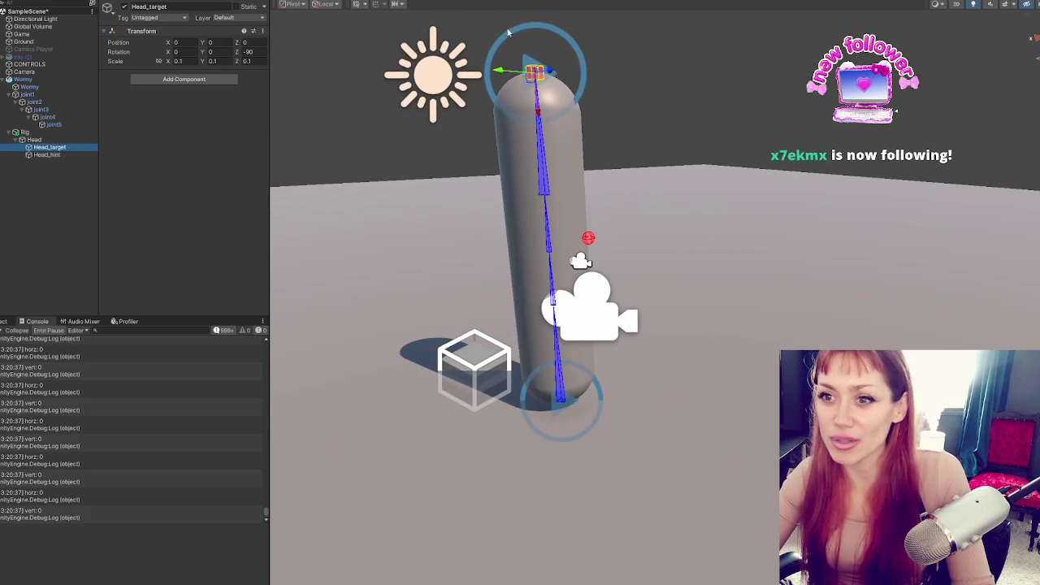
click(78, 134)
click(78, 78)
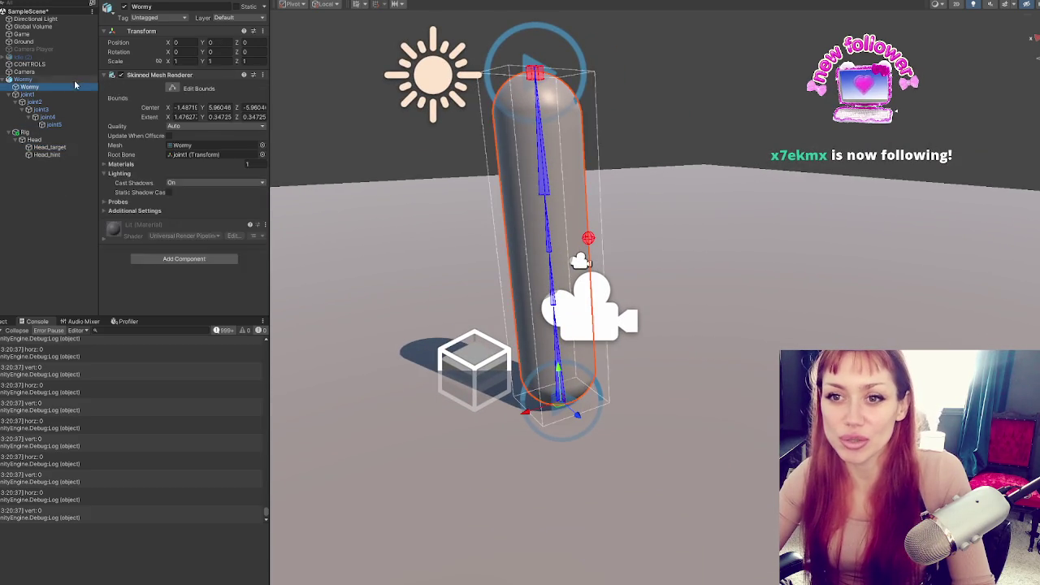
key(ctrl+d)
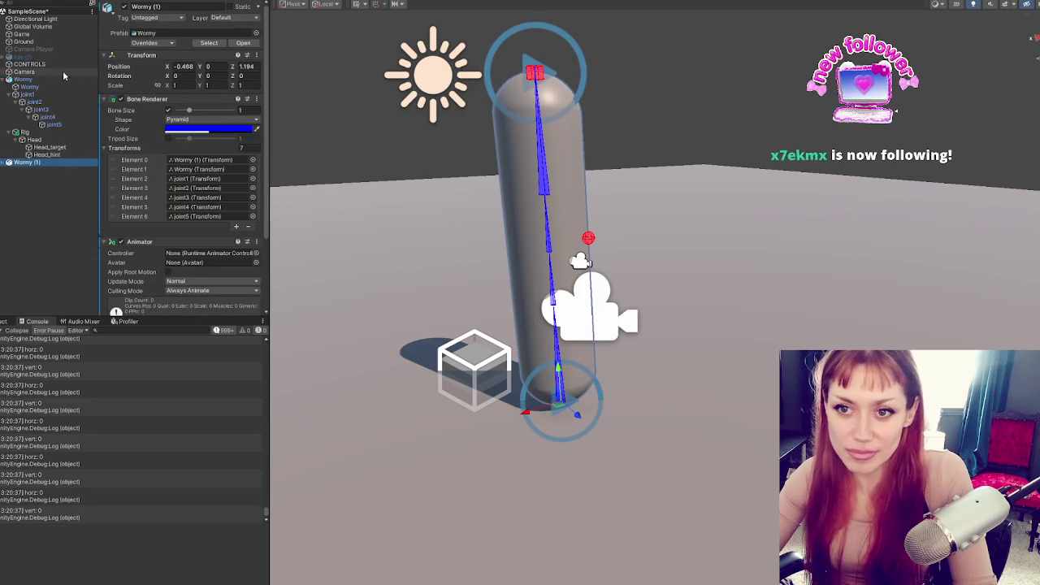
click(24, 79)
click(124, 5)
- Delete the Head IK object, with its target and hint children, from Wormy (1)'s Rig
click(7, 162)
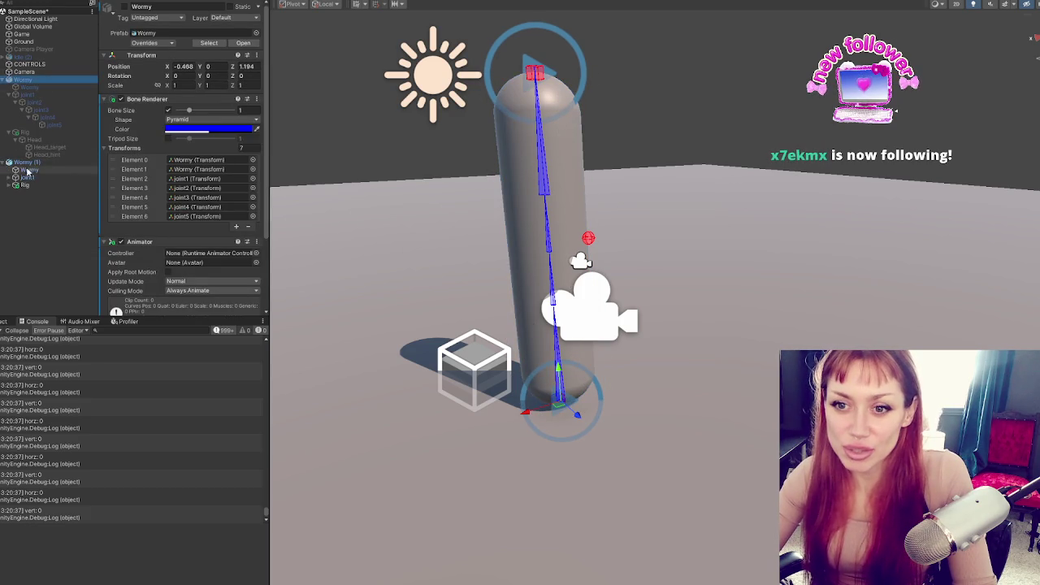
click(41, 186)
click(33, 193)
click(40, 186)
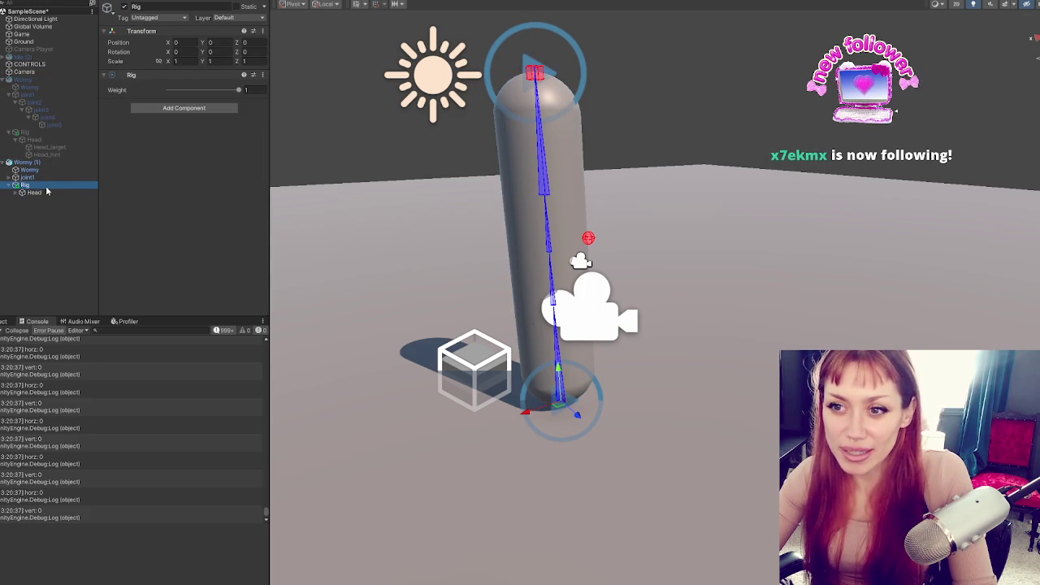
click(9, 163)
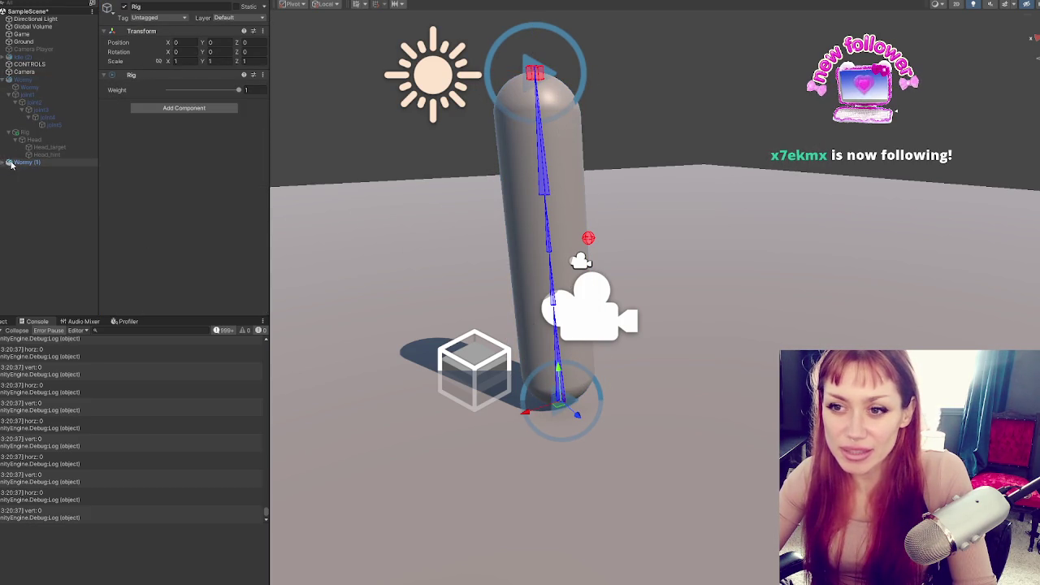
click(7, 162)
scroll(164, 163, down, 3)
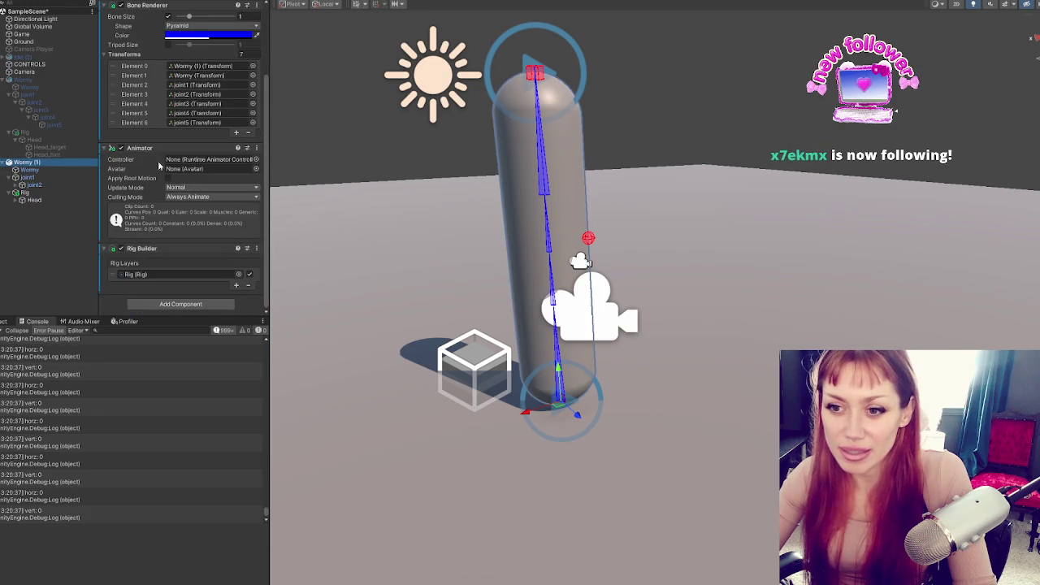
click(37, 200)
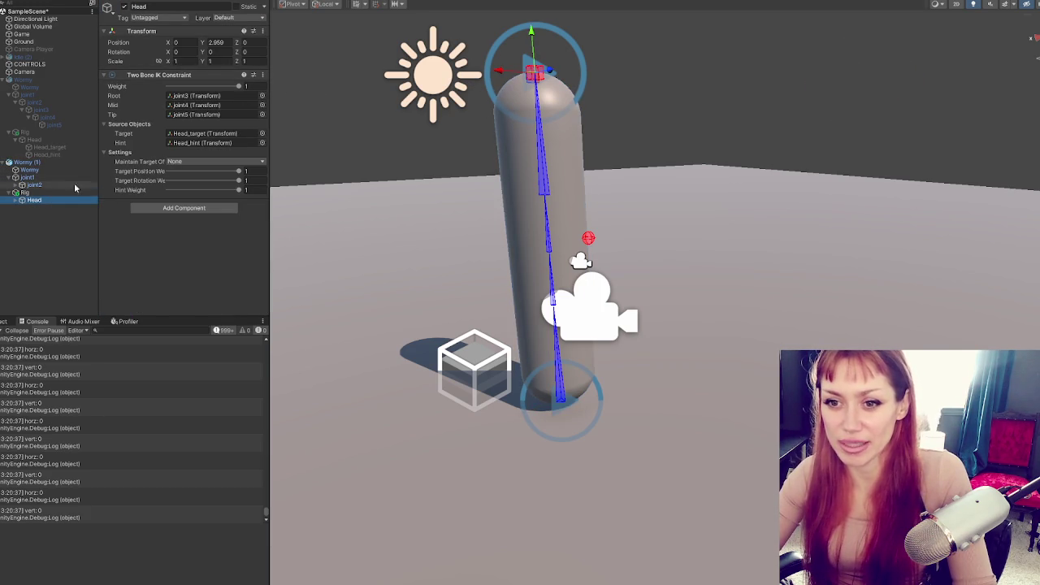
click(17, 200)
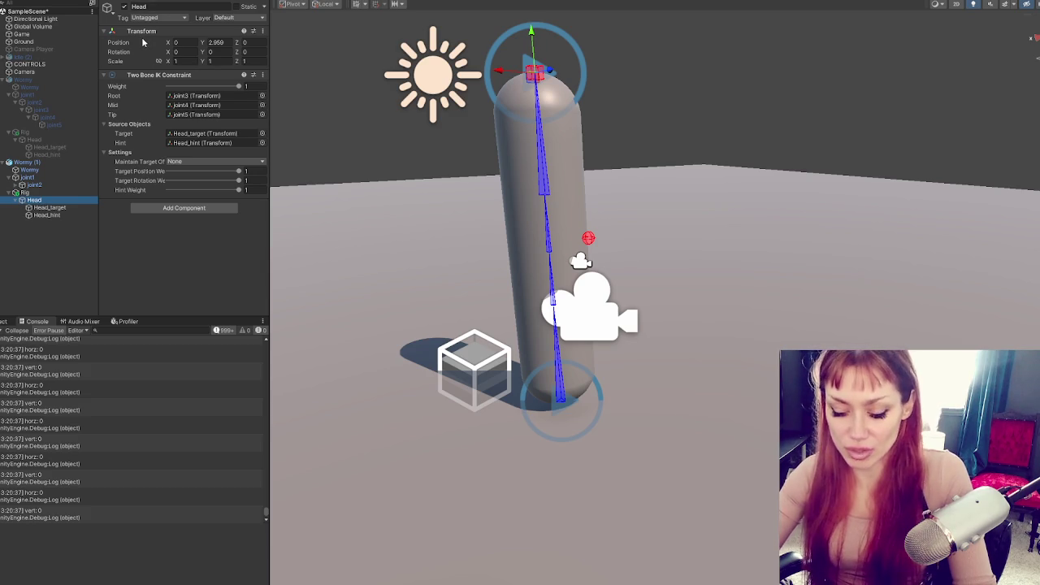
key(Delete)
- Create an empty child object named Head under Wormy (1)'s Rig
right_click(46, 194)
click(98, 342)
text(Head)
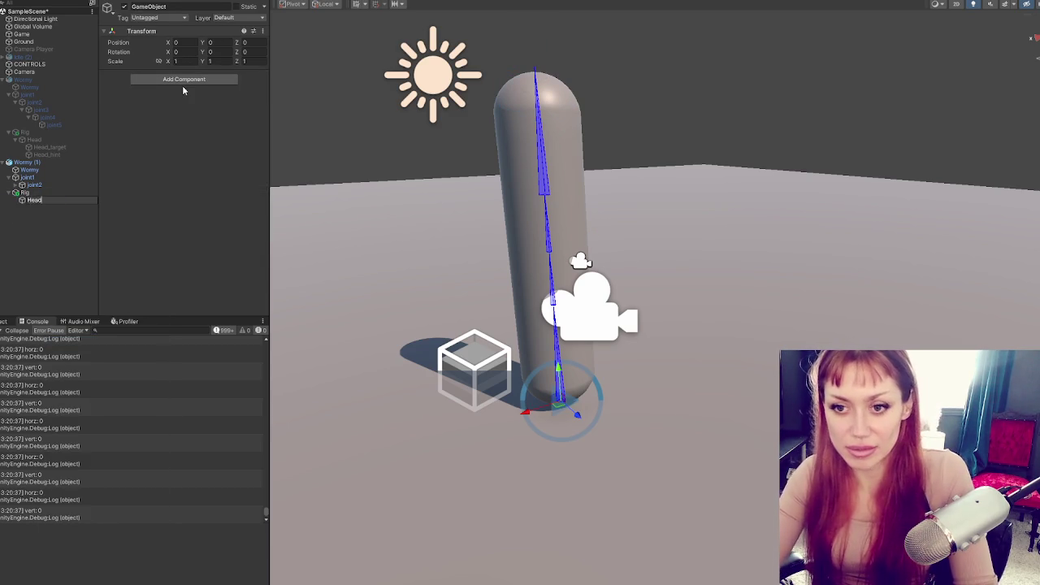
key(Return)
- Add an Animation Rigging Chain IK Constraint component to Head
click(185, 81)
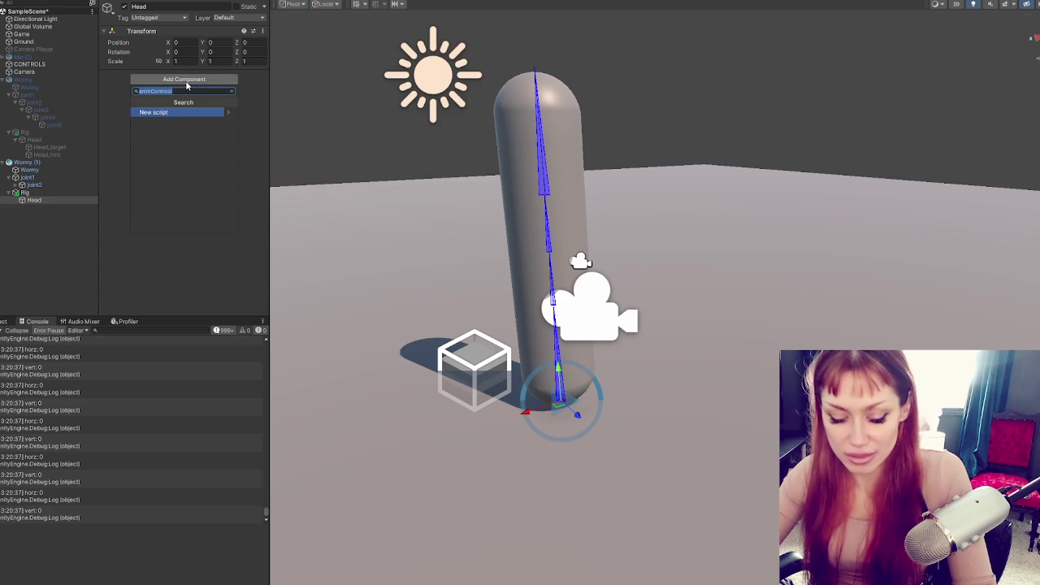
key(BackSpace)
click(175, 113)
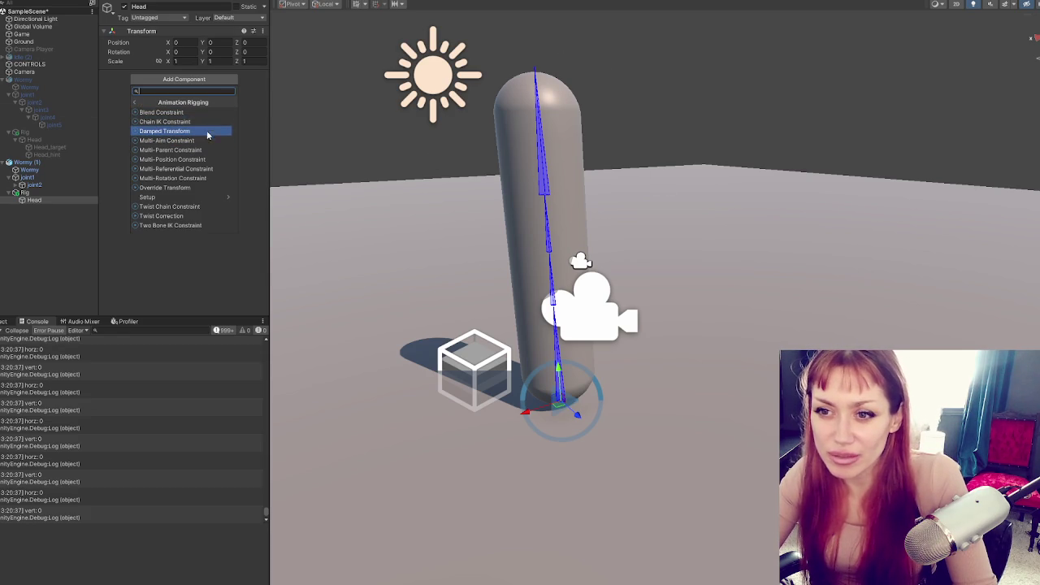
click(167, 121)
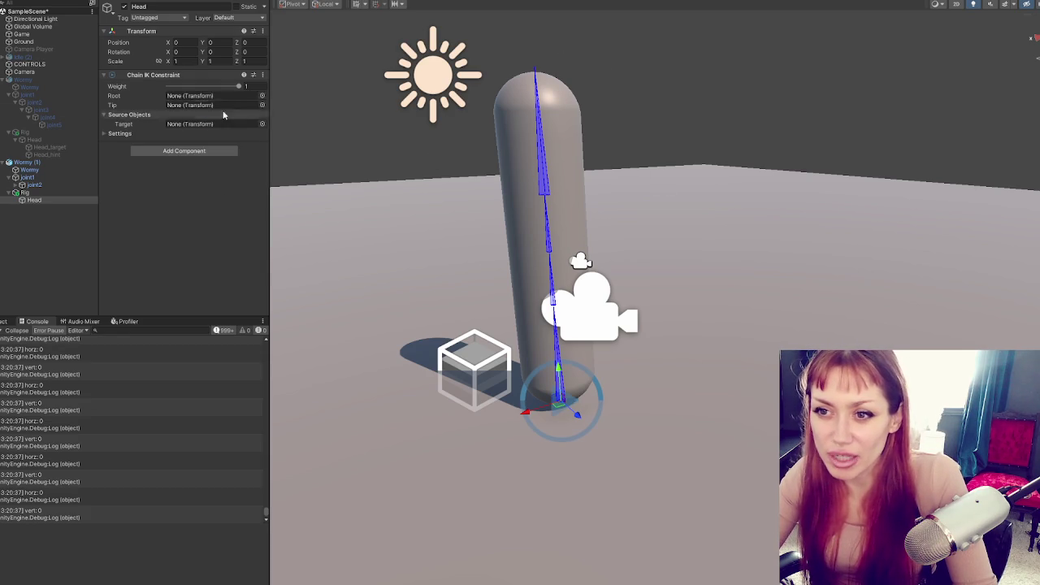
- Set the Chain IK's Tip to joint5 and its Root to Wormy (1)
click(16, 185)
click(22, 192)
click(28, 200)
mouse_move(47, 208)
mouse_down()
mouse_move(73, 203)
mouse_move(221, 106)
mouse_up()
click(263, 75)
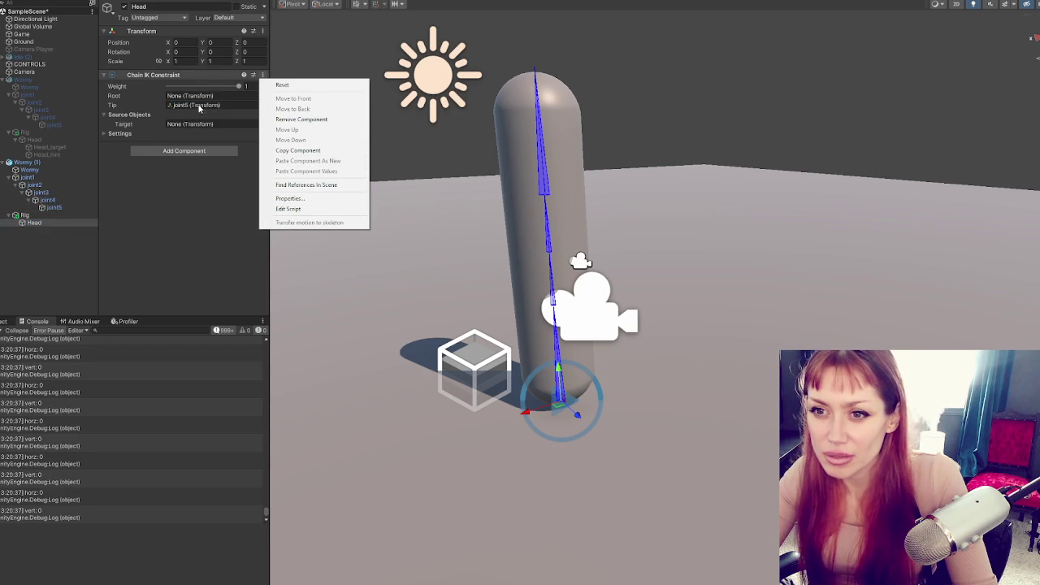
click(126, 135)
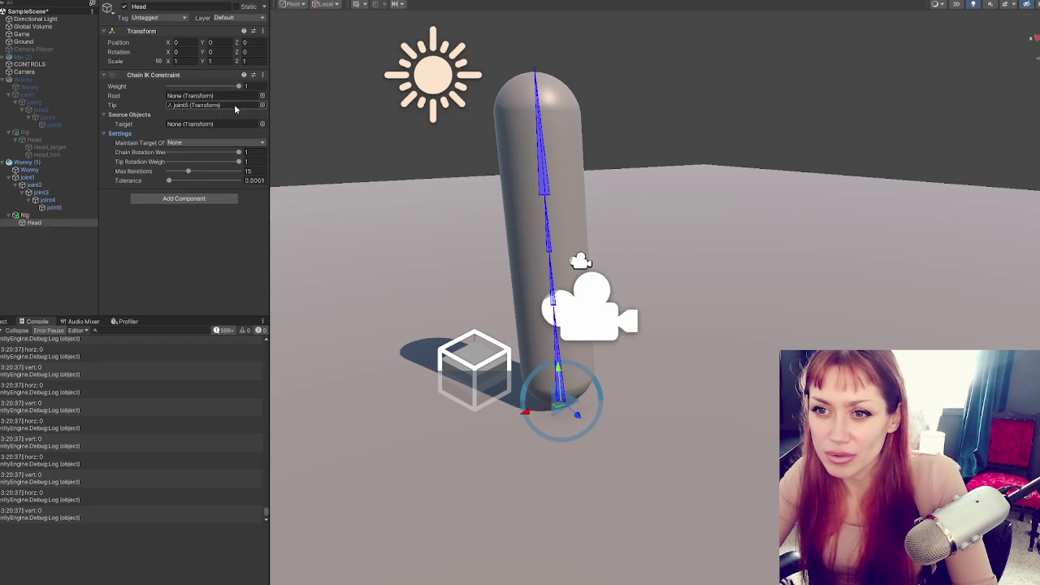
mouse_move(30, 162)
mouse_down()
mouse_move(191, 133)
mouse_move(195, 96)
mouse_up()
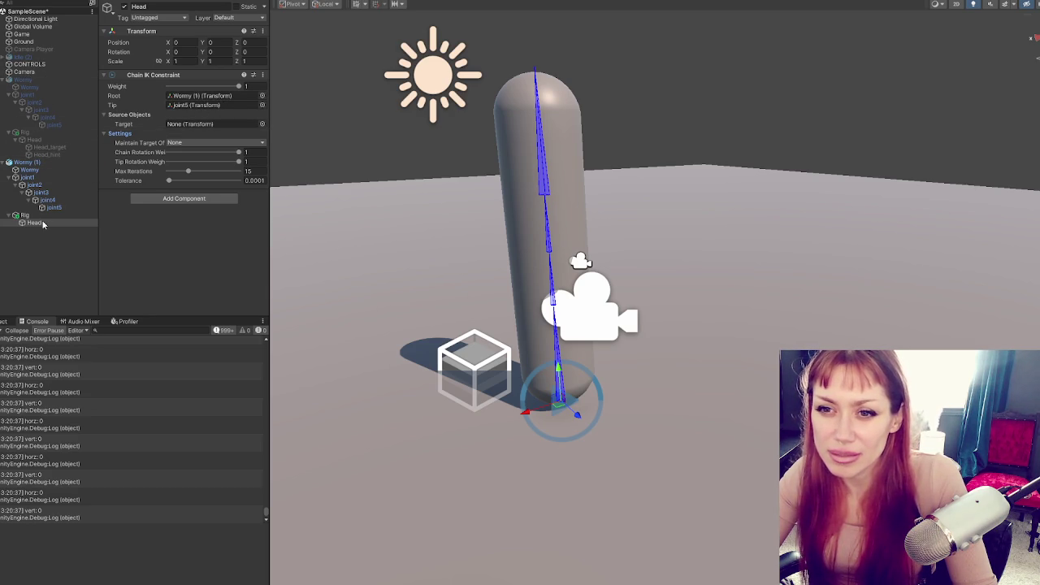
- Make an empty Target object from a Head duplicate and assign it as the chain's Target
key(ctrl+d)
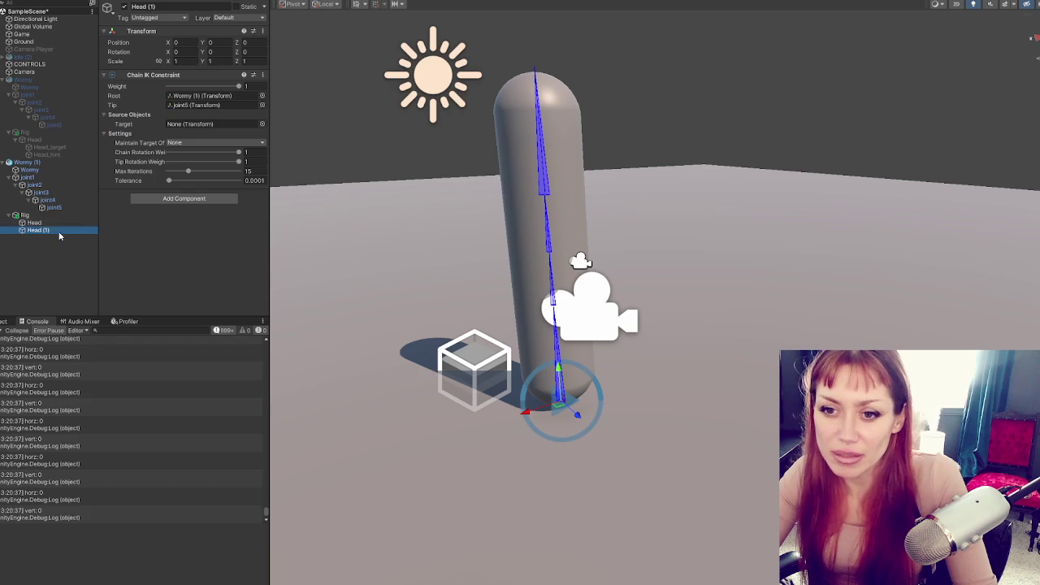
click(182, 6)
text(T)
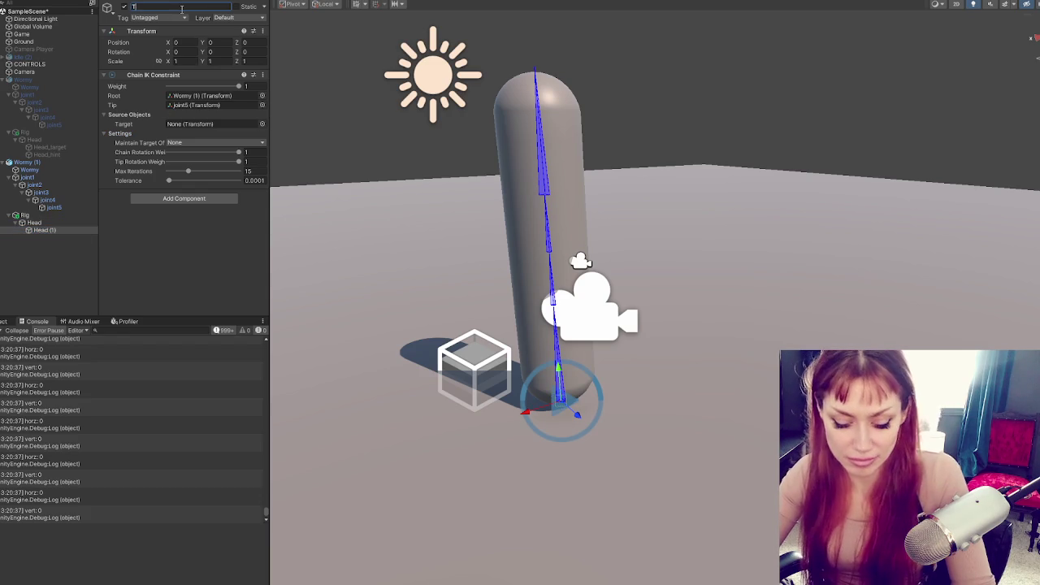
text(arget)
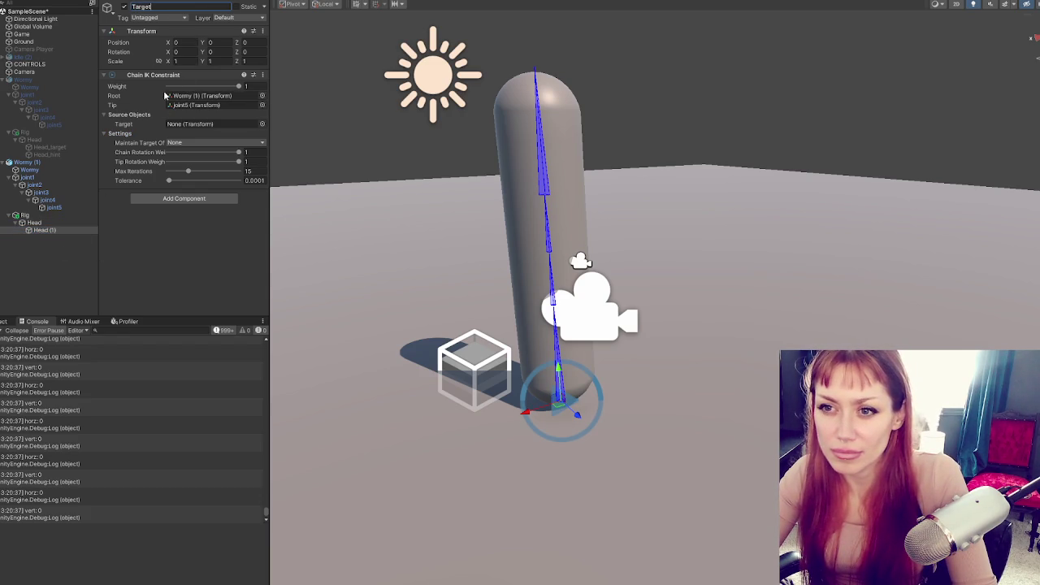
right_click(172, 74)
click(203, 119)
click(52, 223)
drag(60, 235, 210, 124)
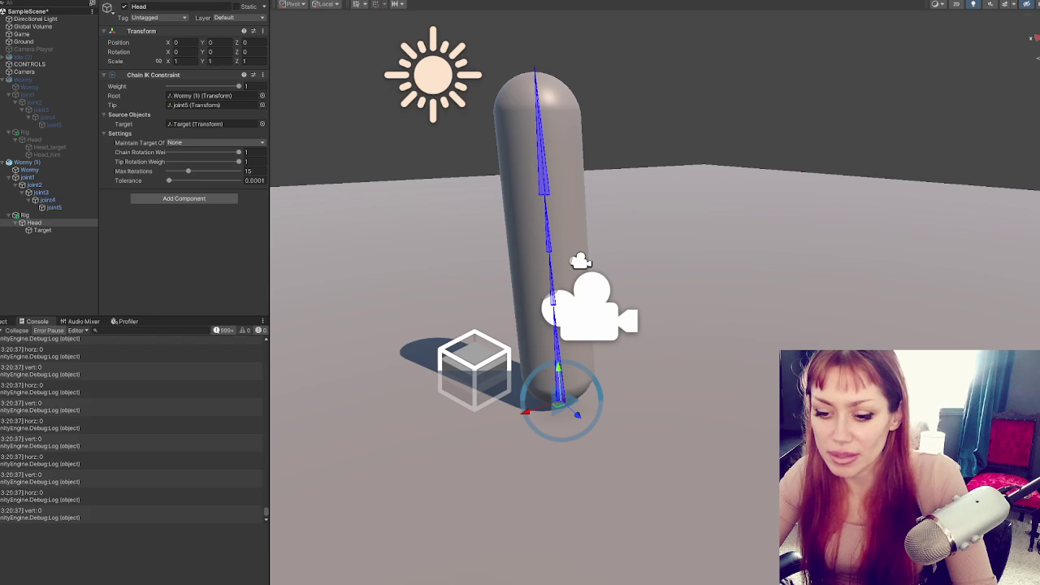
click(29, 65)
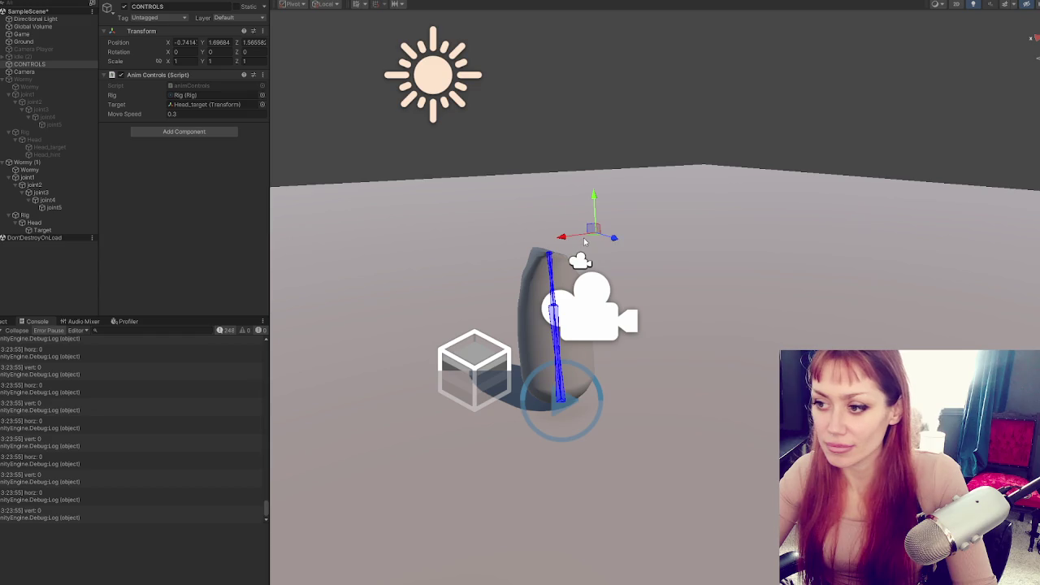
- Frame Target and drag it around, leaving it at -0.273, 0.868, 1.564 so the worm arches toward it
click(83, 230)
key(f)
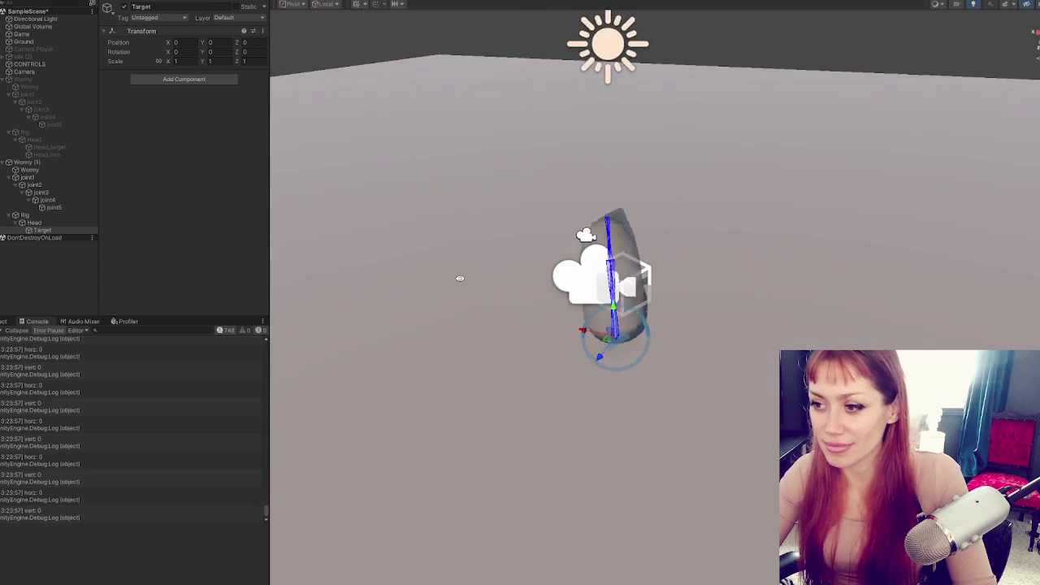
mouse_move(638, 310)
mouse_down()
mouse_move(601, 74)
mouse_move(517, 60)
mouse_move(768, 79)
mouse_move(783, 204)
mouse_move(773, 284)
mouse_up()
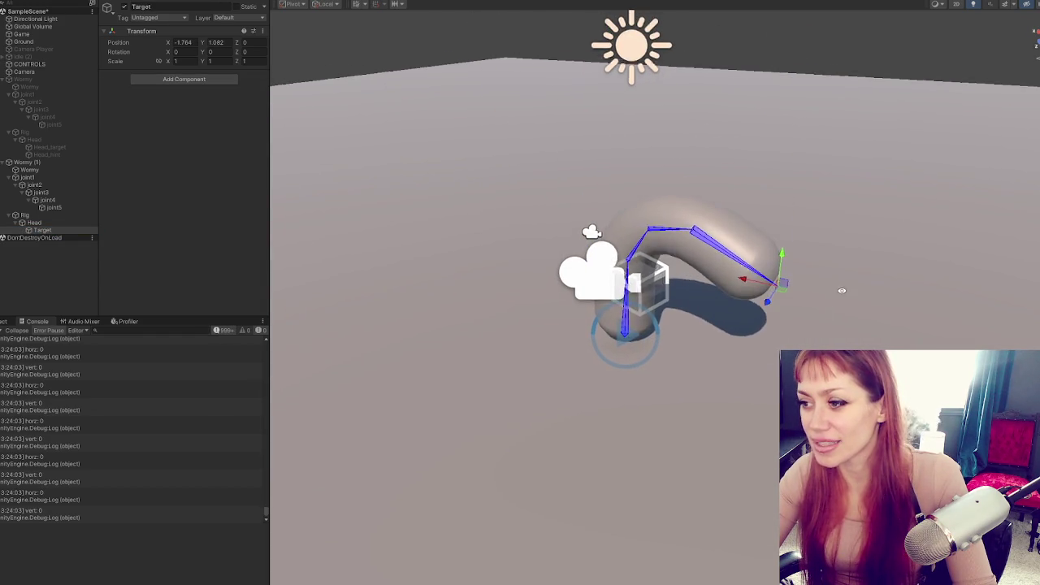
mouse_move(732, 330)
mouse_down()
mouse_move(498, 351)
mouse_move(698, 347)
mouse_move(743, 285)
mouse_move(743, 258)
mouse_move(560, 268)
mouse_move(473, 290)
mouse_move(309, 292)
mouse_move(561, 286)
mouse_move(792, 317)
mouse_move(383, 290)
mouse_move(372, 303)
mouse_move(395, 399)
mouse_move(349, 399)
mouse_move(770, 362)
mouse_move(348, 399)
mouse_move(658, 404)
mouse_move(336, 409)
mouse_move(552, 244)
mouse_up()
click(545, 228)
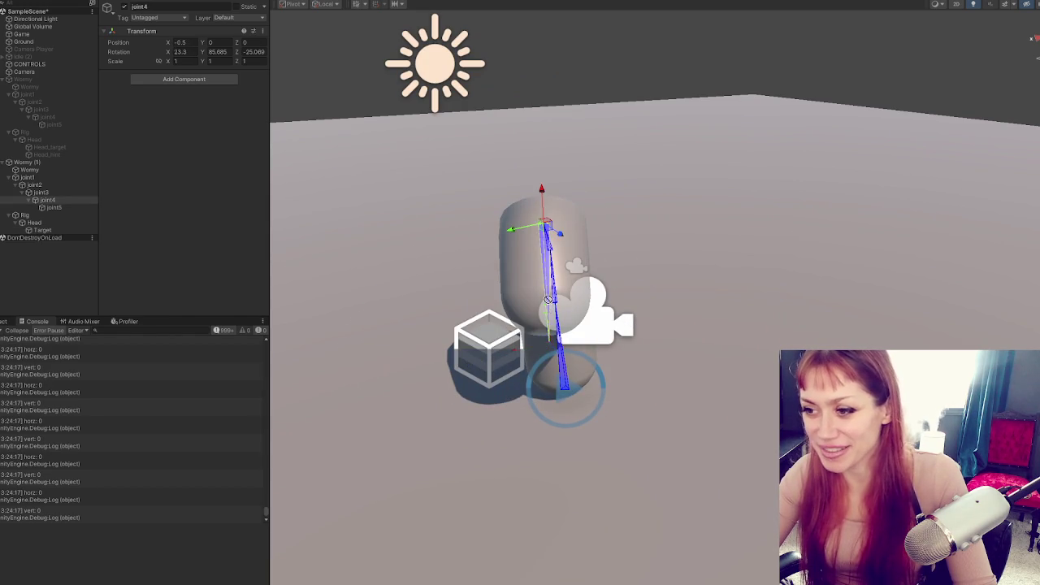
mouse_move(546, 180)
mouse_down()
mouse_move(696, 304)
mouse_move(569, 268)
mouse_move(581, 55)
mouse_move(347, 146)
mouse_up()
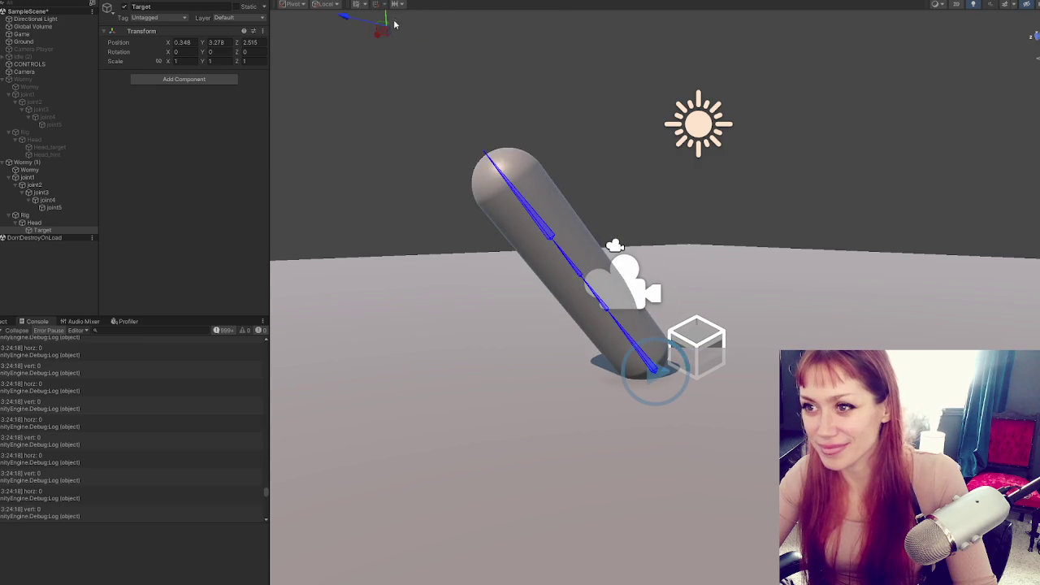
scroll(465, 58, down, 2)
mouse_move(465, 58)
mouse_down()
mouse_move(503, 229)
mouse_move(471, 302)
mouse_move(658, 232)
mouse_move(739, 290)
mouse_move(657, 294)
mouse_move(709, 308)
mouse_move(569, 325)
mouse_move(614, 330)
mouse_move(580, 359)
mouse_move(602, 374)
mouse_up()
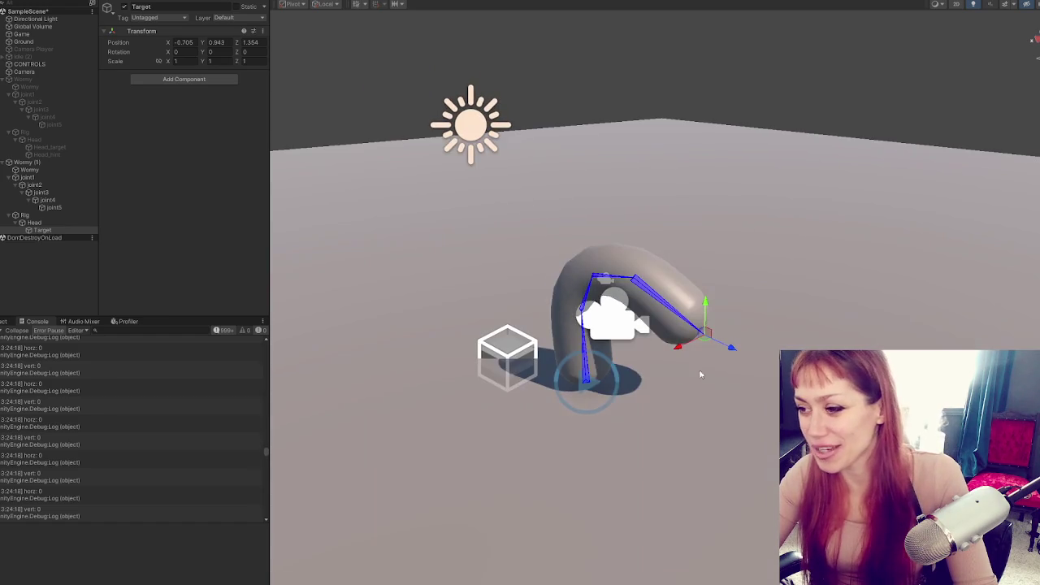
- Move Target forward to Z 1.985 so the worm stretches into a longer arch
mouse_move(699, 371)
mouse_down()
mouse_move(565, 353)
mouse_move(735, 293)
mouse_move(745, 119)
mouse_move(745, 346)
mouse_move(748, 204)
mouse_move(747, 292)
mouse_move(708, 346)
mouse_move(776, 394)
mouse_move(722, 361)
mouse_move(715, 398)
mouse_move(732, 402)
mouse_move(741, 393)
mouse_move(688, 396)
mouse_move(664, 382)
mouse_move(801, 330)
mouse_move(715, 331)
mouse_move(789, 328)
mouse_up()
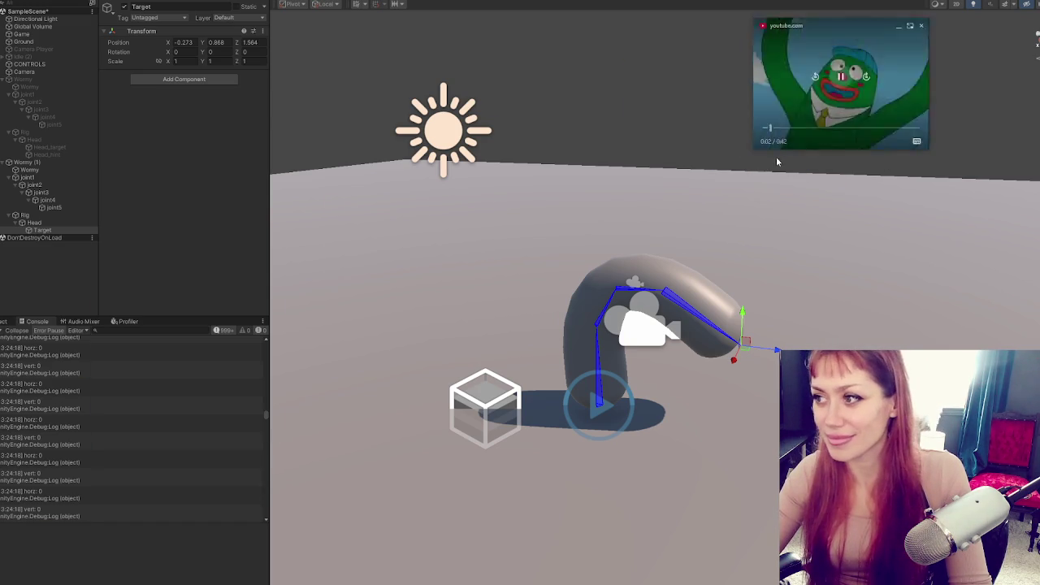
drag(754, 148, 375, 433)
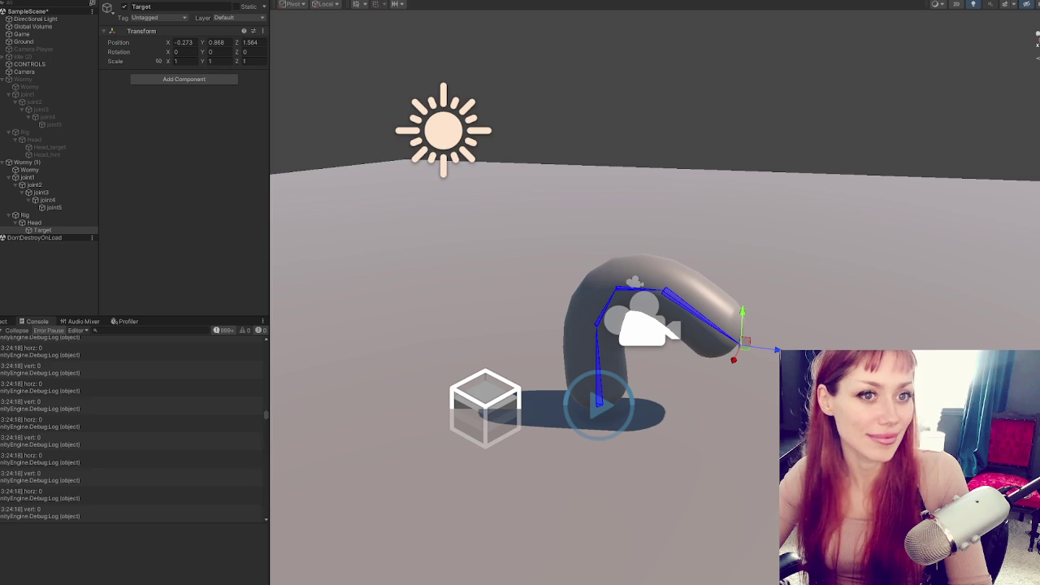
mouse_move(766, 351)
mouse_down()
mouse_move(521, 305)
mouse_move(780, 347)
mouse_up()
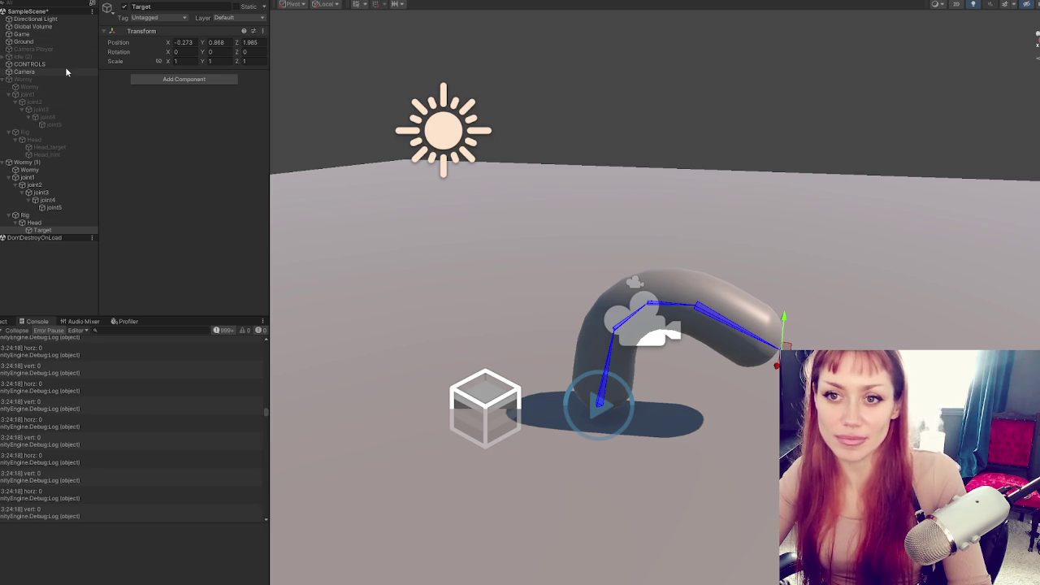
- Review the movement lines in the CONTROLS script's Update method
click(33, 163)
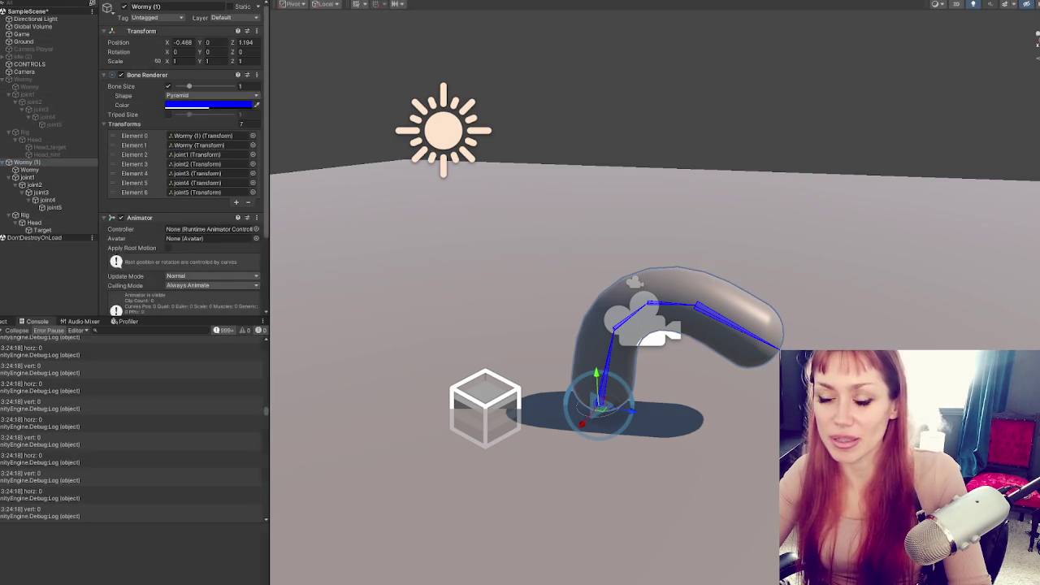
click(45, 80)
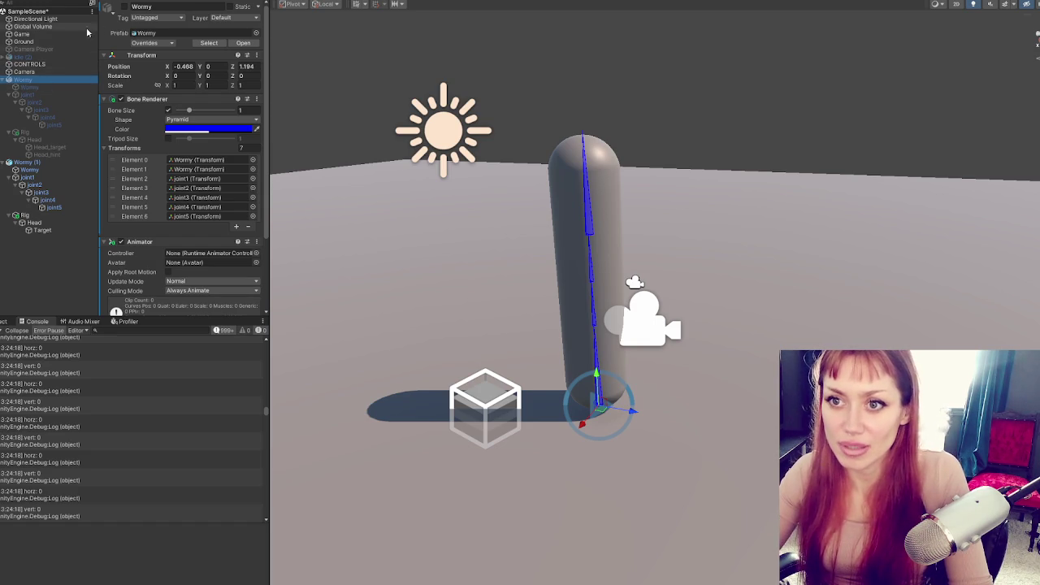
click(56, 64)
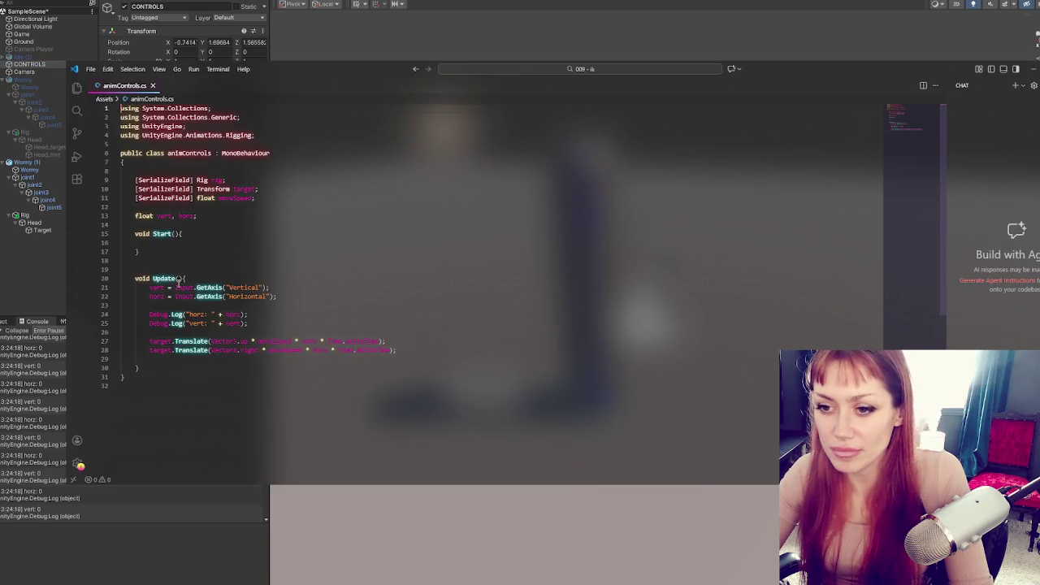
drag(150, 287, 204, 353)
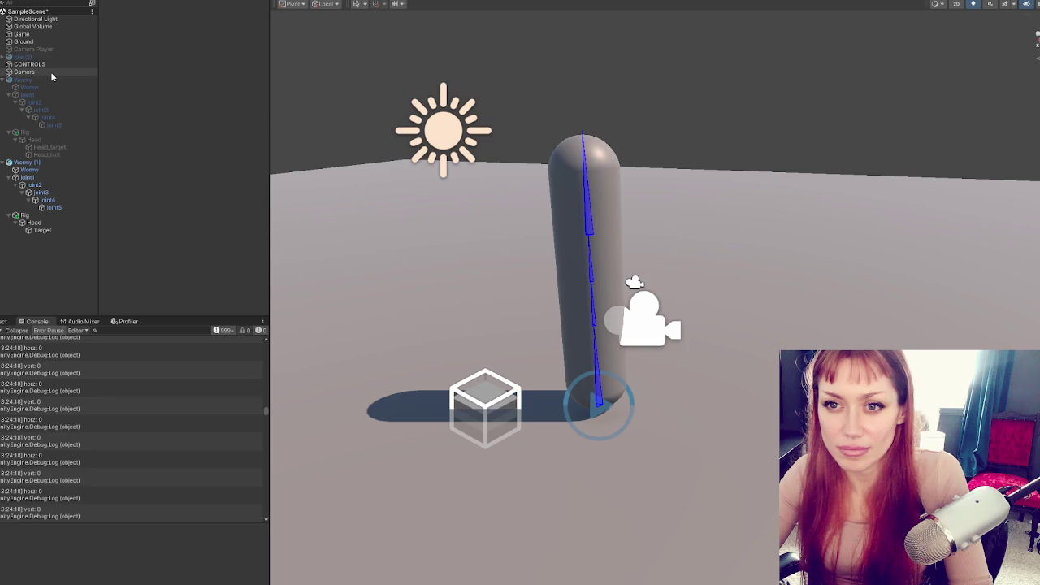
- Move the Wormy capsule along X to -3.421, revealing the second capsule
click(51, 73)
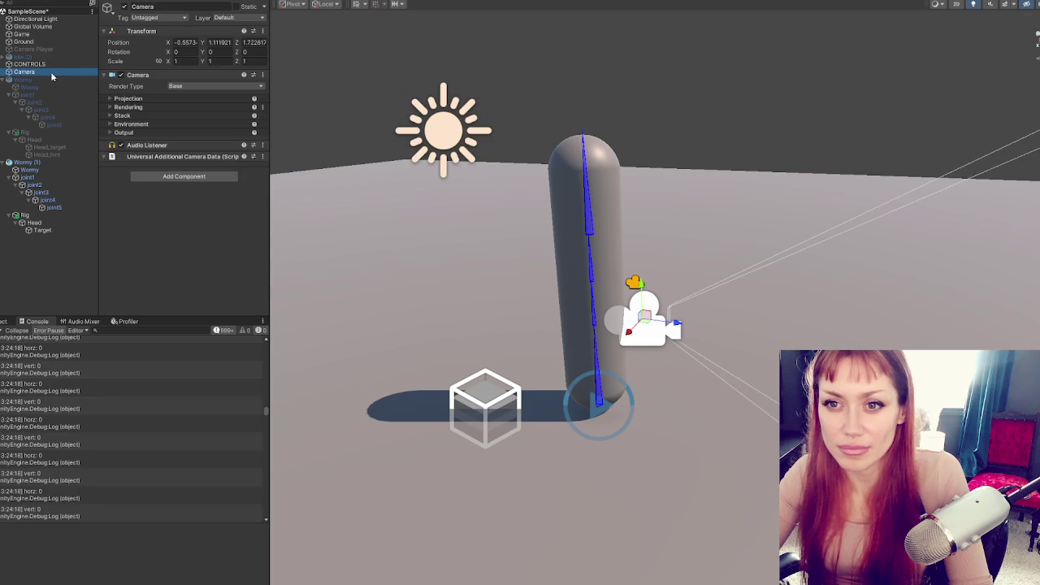
click(46, 79)
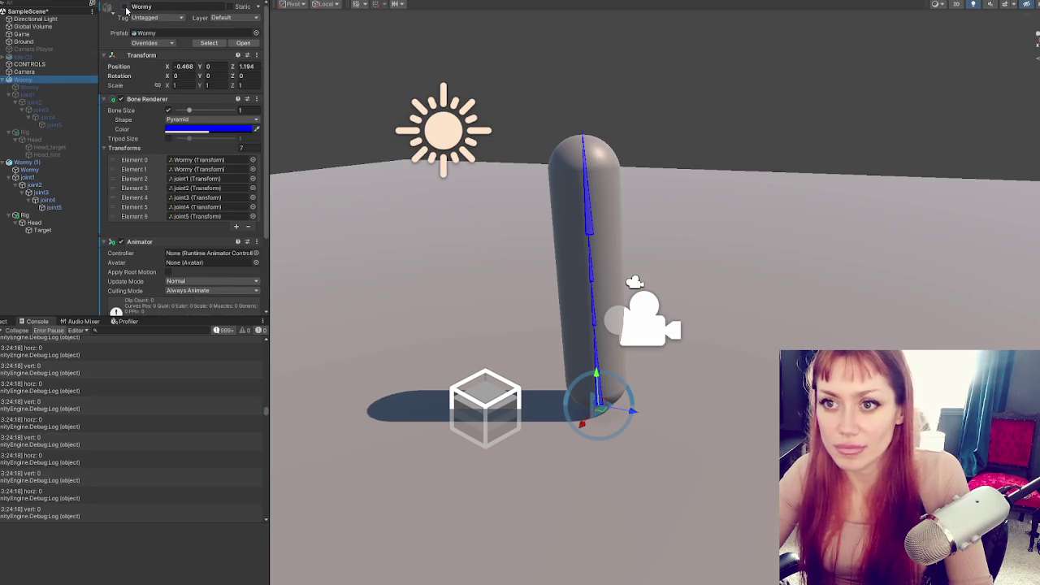
drag(582, 432, 693, 353)
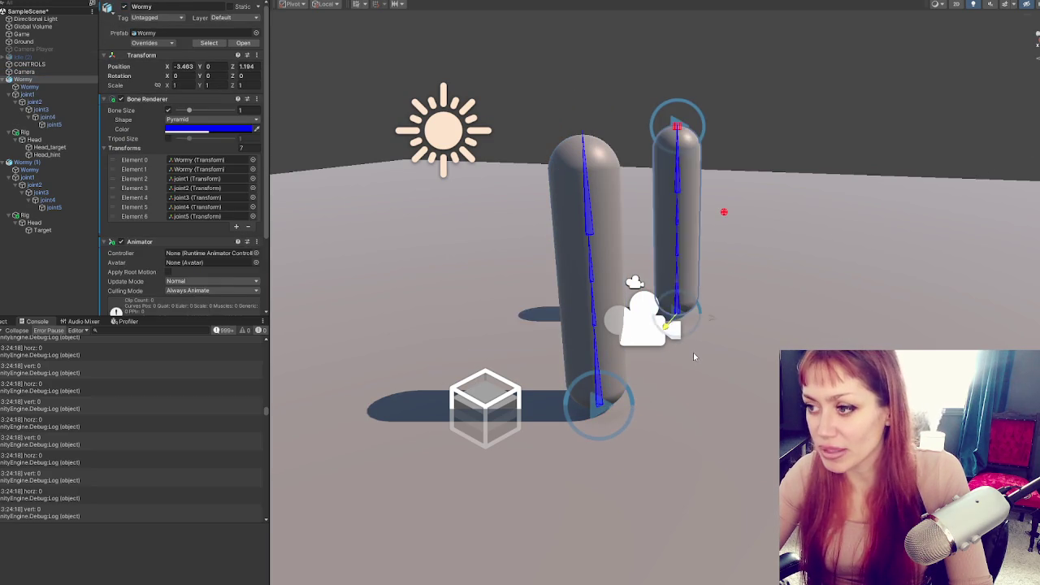
- Enable the red Idle (2) character and frame it in the Scene view
click(48, 56)
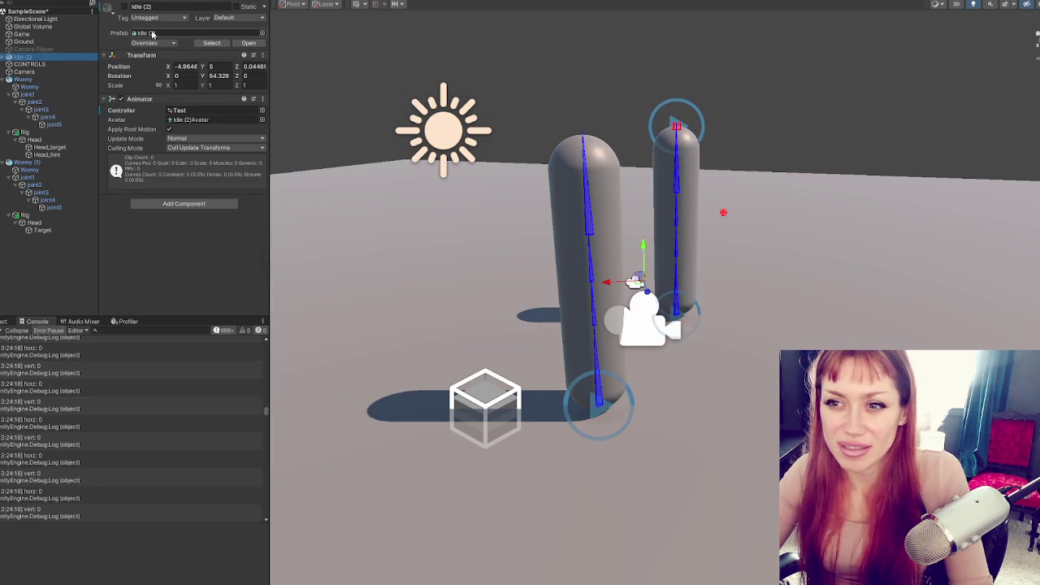
click(124, 6)
drag(667, 300, 606, 262)
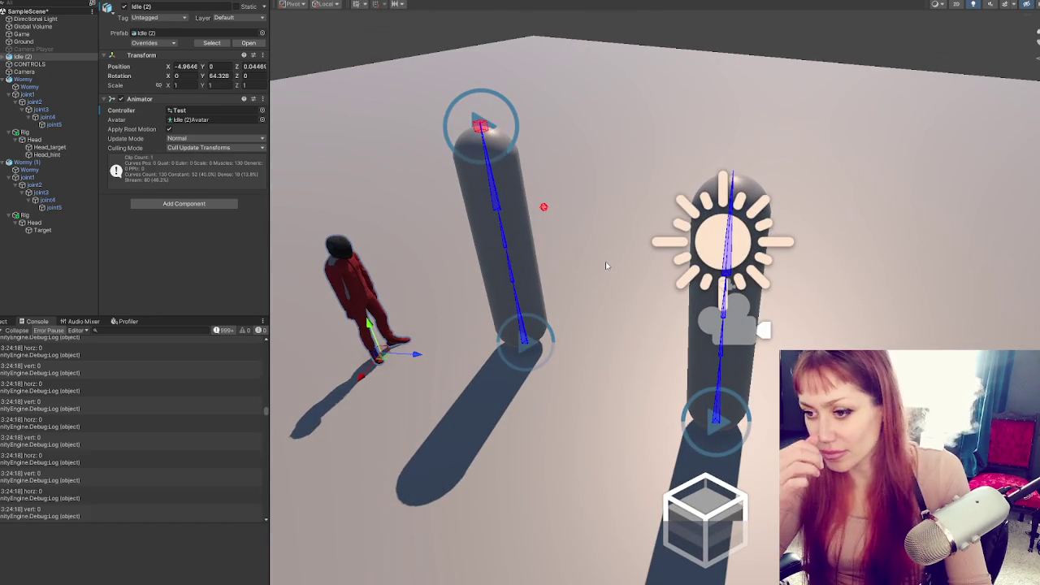
scroll(606, 265, down, 5)
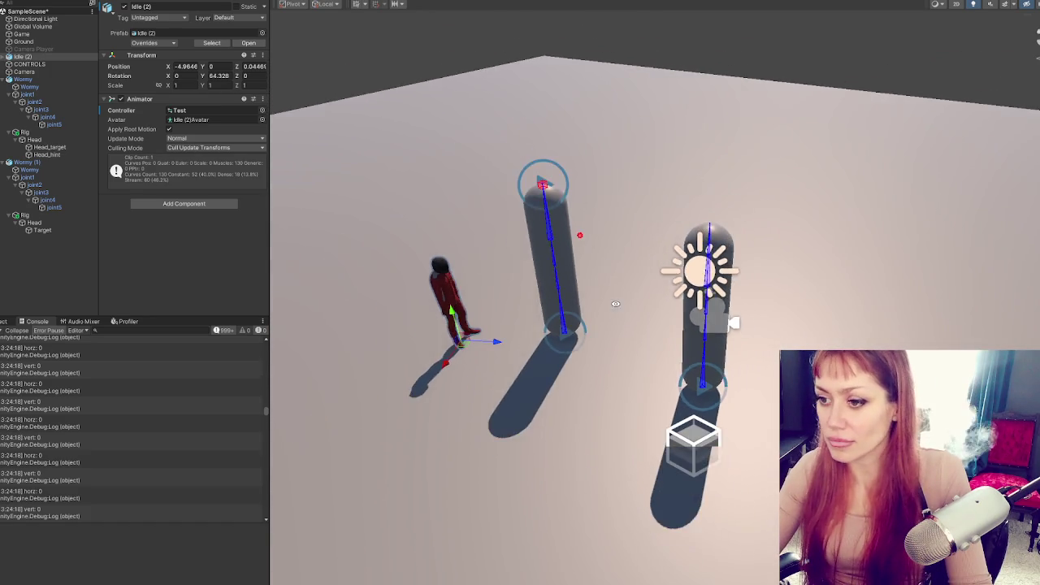
key(f)
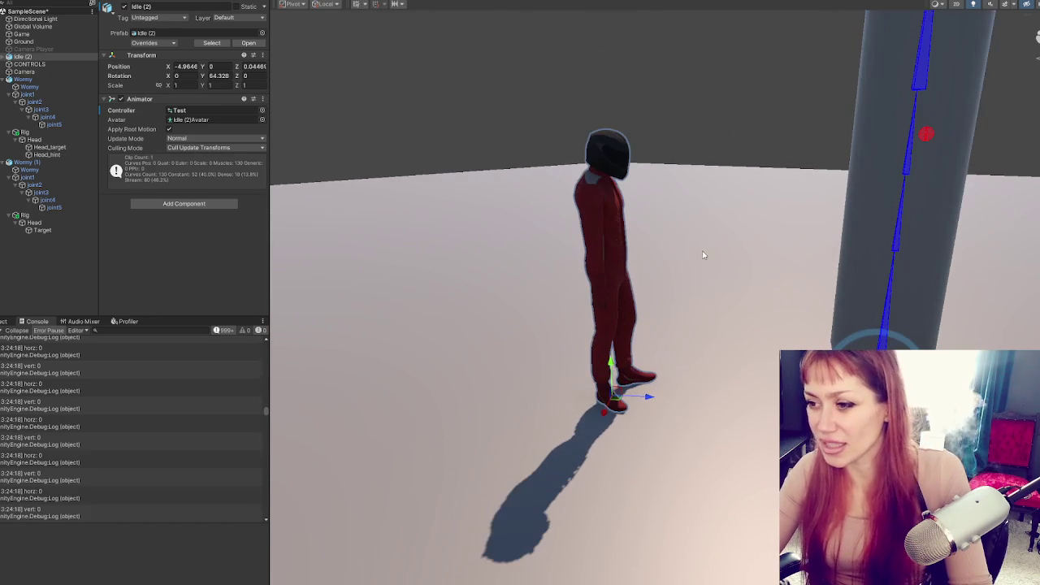
click(602, 409)
click(664, 379)
key(f)
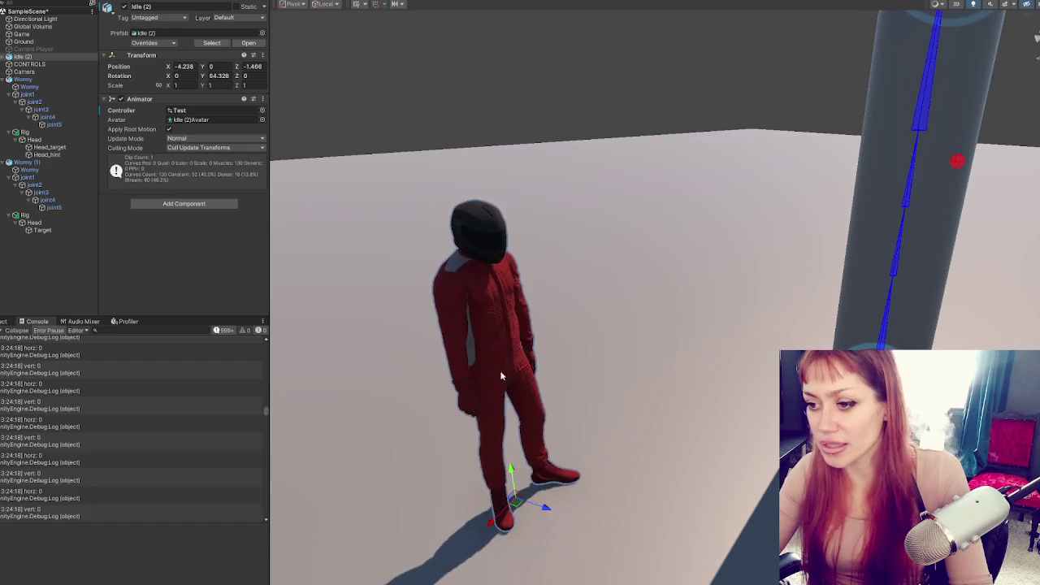
key(f)
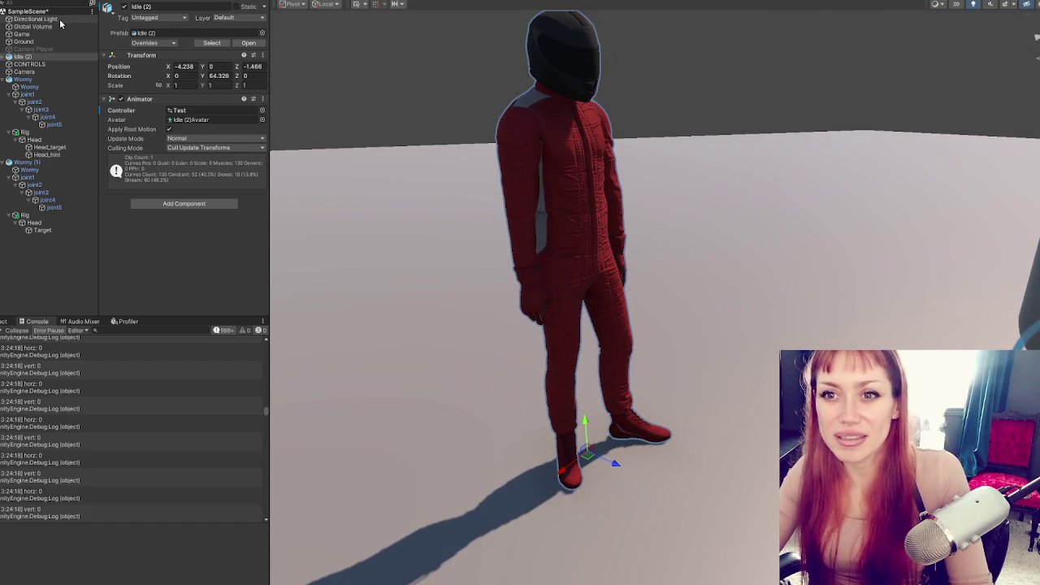
- Collapse the hierarchy and move CONTROLS and Camera to the top of the list
click(9, 162)
click(8, 79)
click(4, 57)
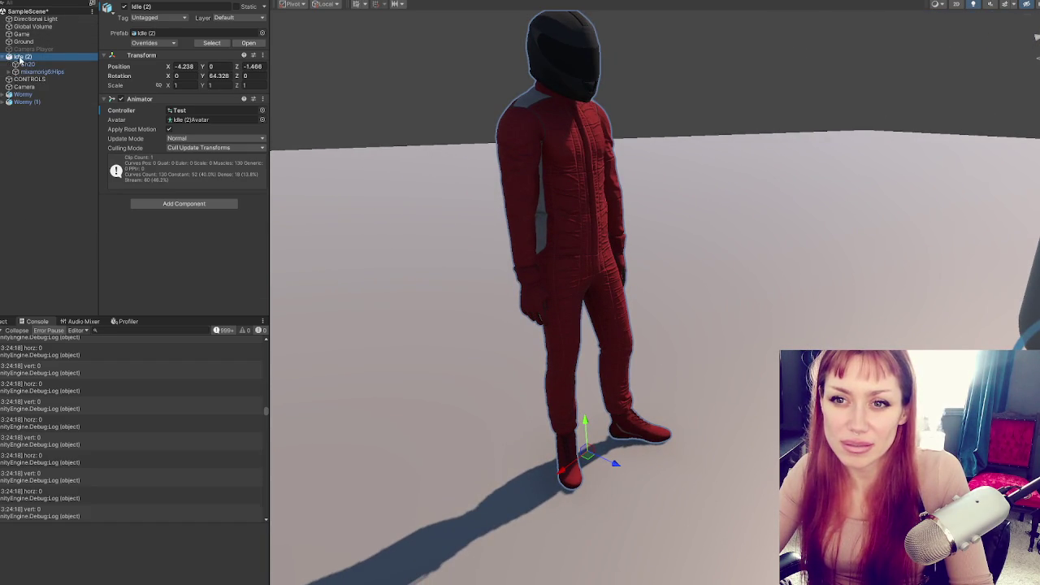
click(3, 57)
click(38, 64)
drag(45, 17, 45, 16)
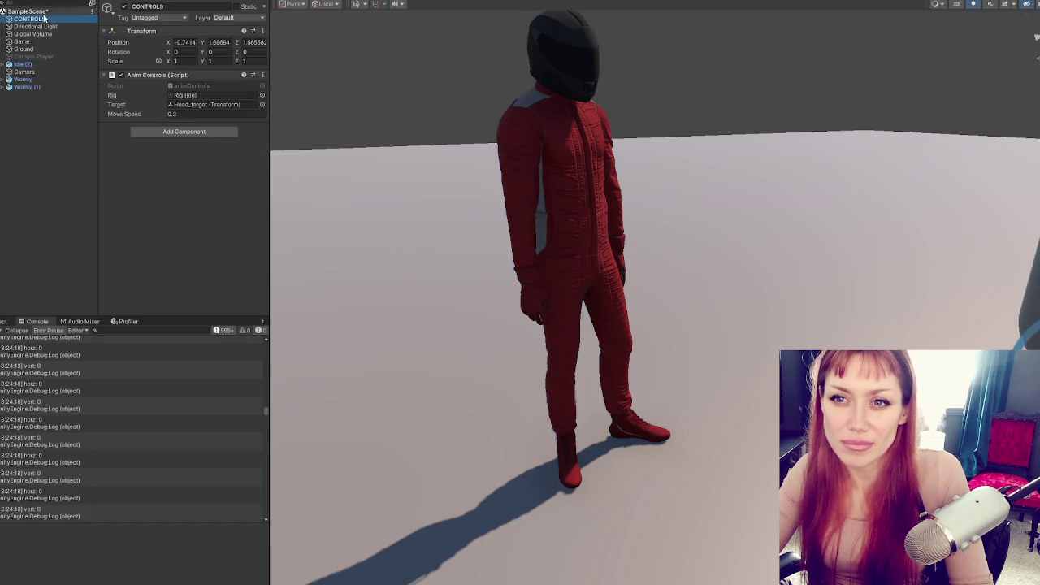
drag(25, 72, 61, 31)
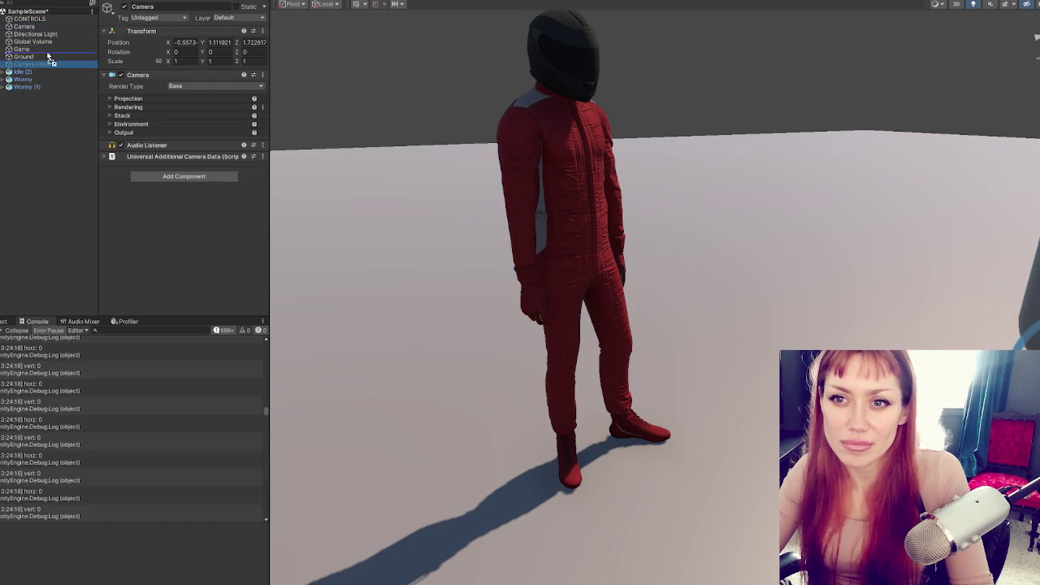
click(61, 36)
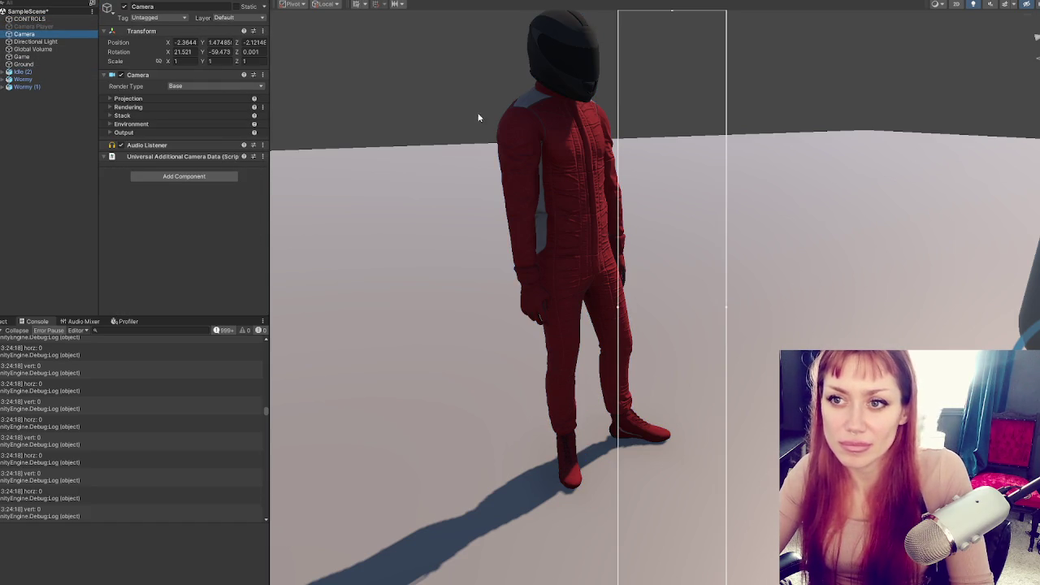
click(37, 19)
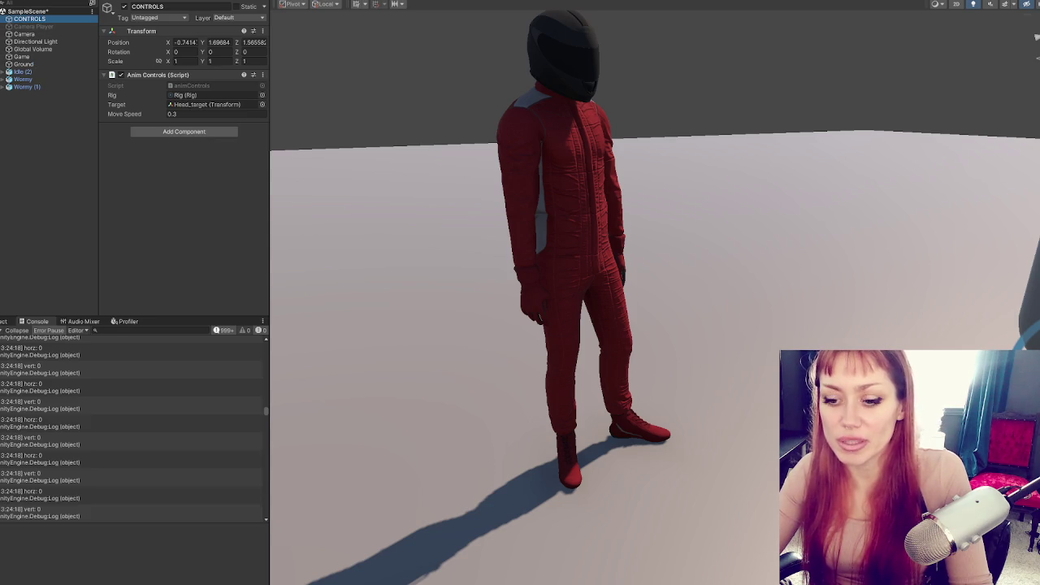
key(alt+Tab)
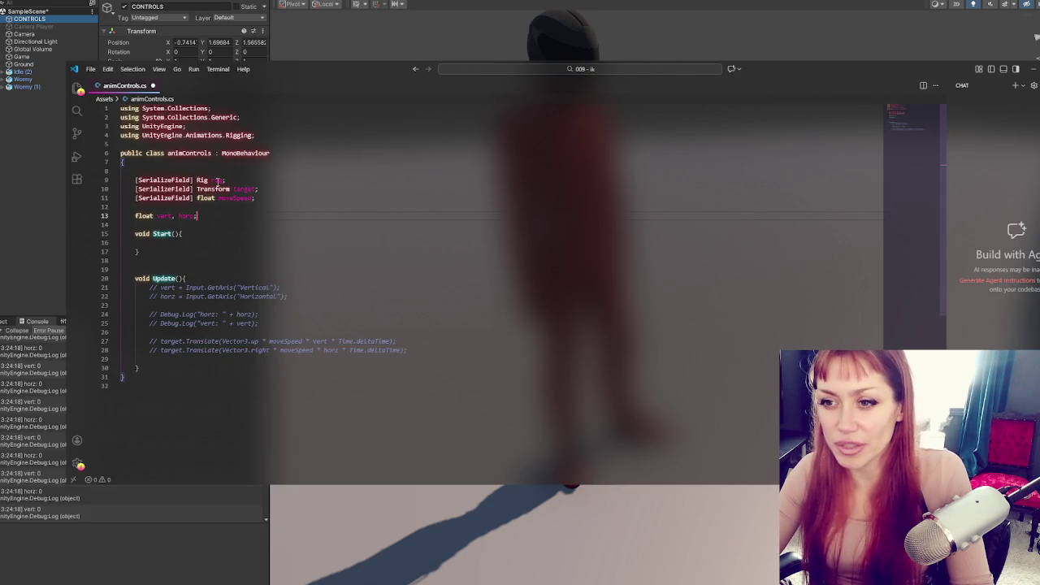
click(237, 198)
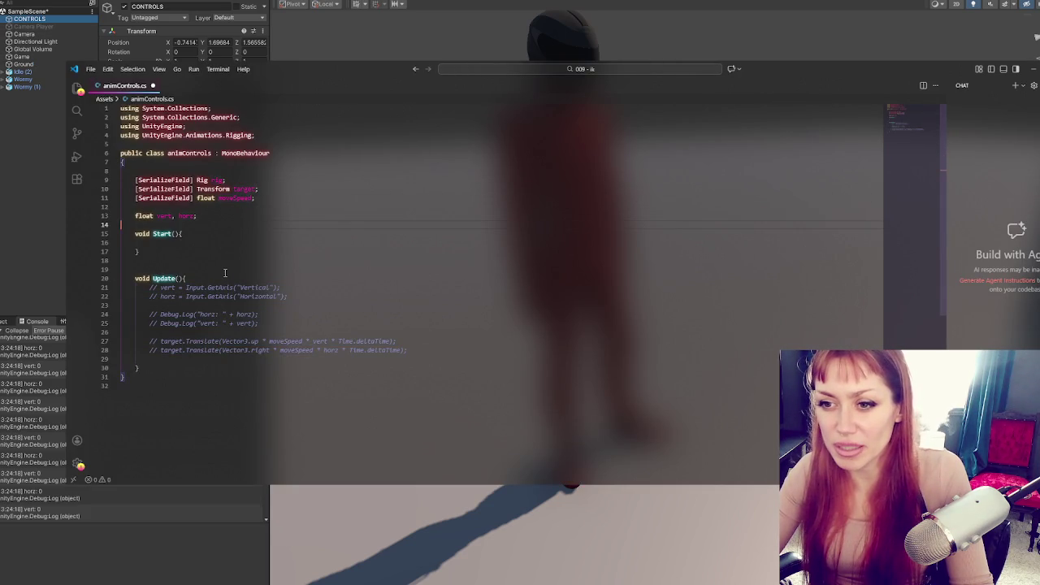
click(207, 253)
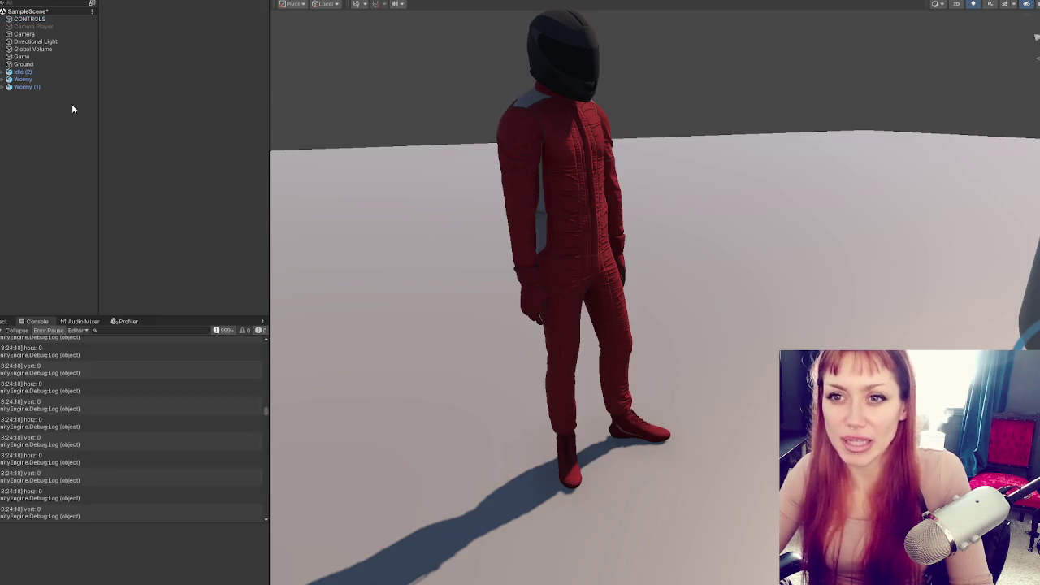
- Expand Idle (2)'s skeleton through Hips, Spine, RightShoulder and RightArm down to RightForeArm
click(523, 214)
click(523, 214)
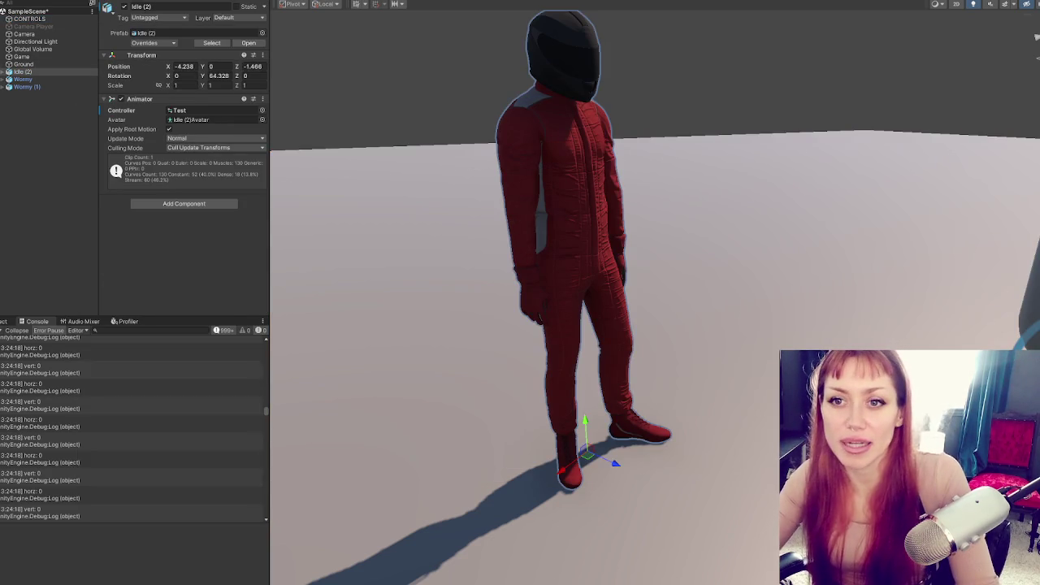
click(8, 71)
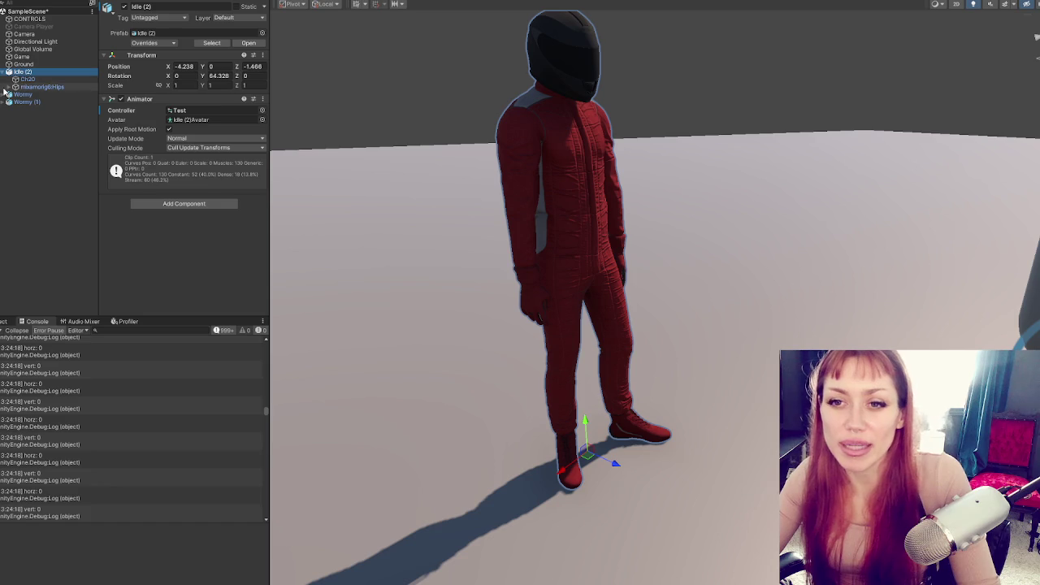
click(10, 86)
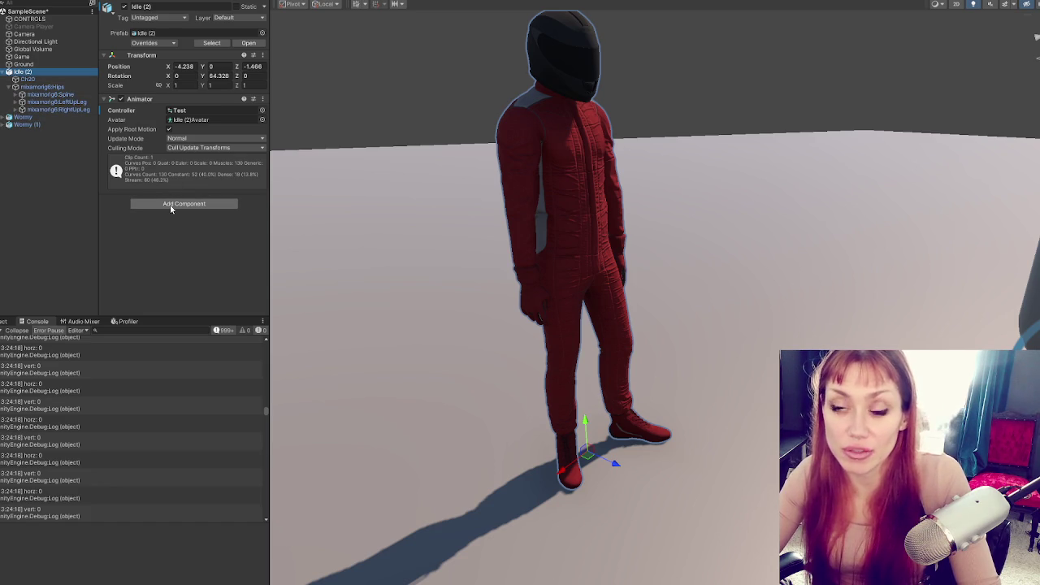
click(17, 101)
click(16, 94)
click(57, 101)
click(22, 102)
click(28, 109)
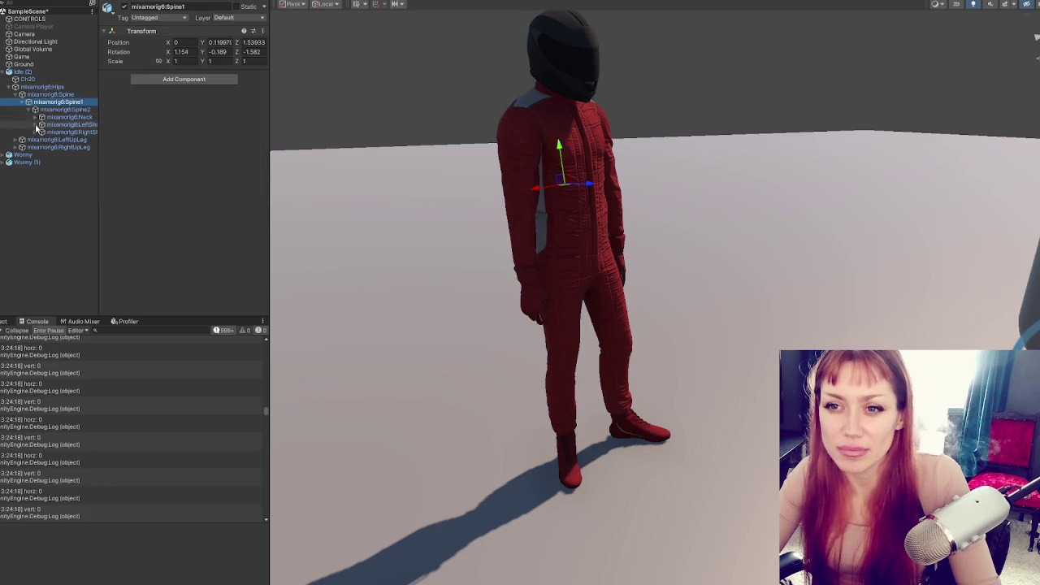
click(36, 132)
click(42, 139)
click(48, 147)
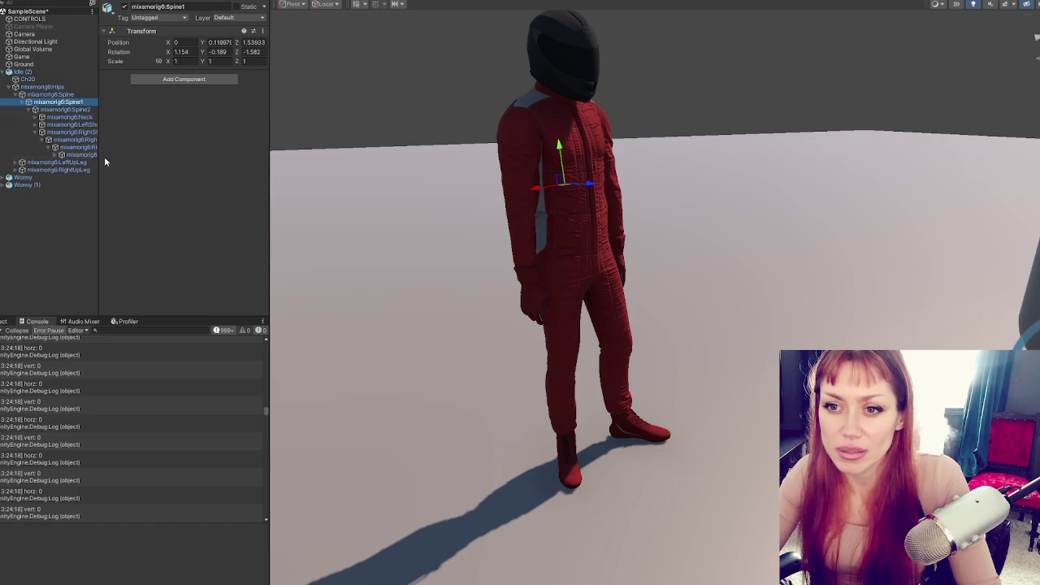
- Resize the Hierarchy and Inspector panels, review Wormy (1)'s rig, then open Add Component on Idle (2)
mouse_move(98, 162)
mouse_down()
mouse_move(159, 167)
mouse_move(149, 167)
mouse_up()
drag(270, 172, 379, 180)
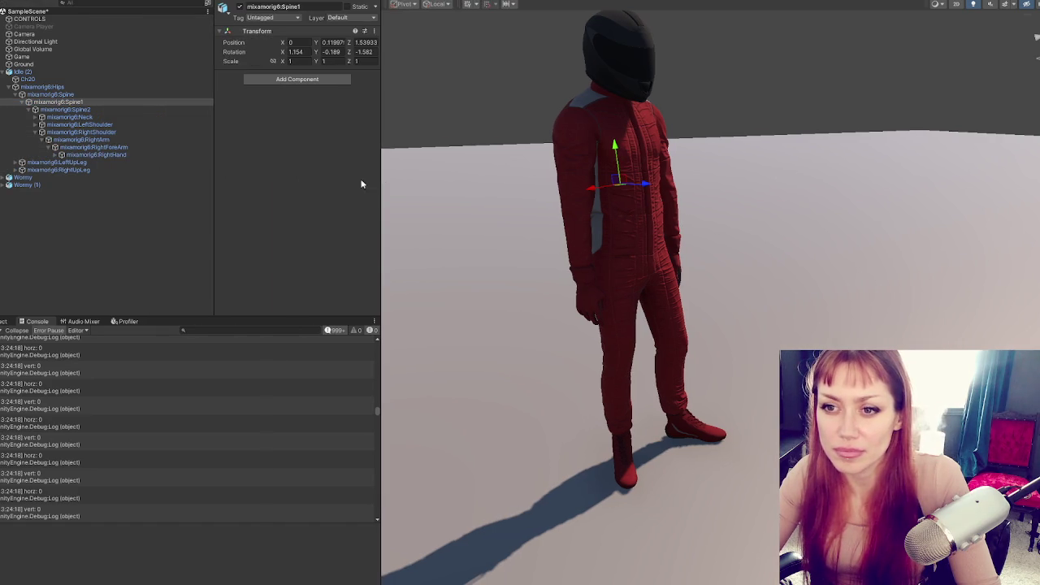
drag(215, 170, 191, 171)
alt+click(3, 184)
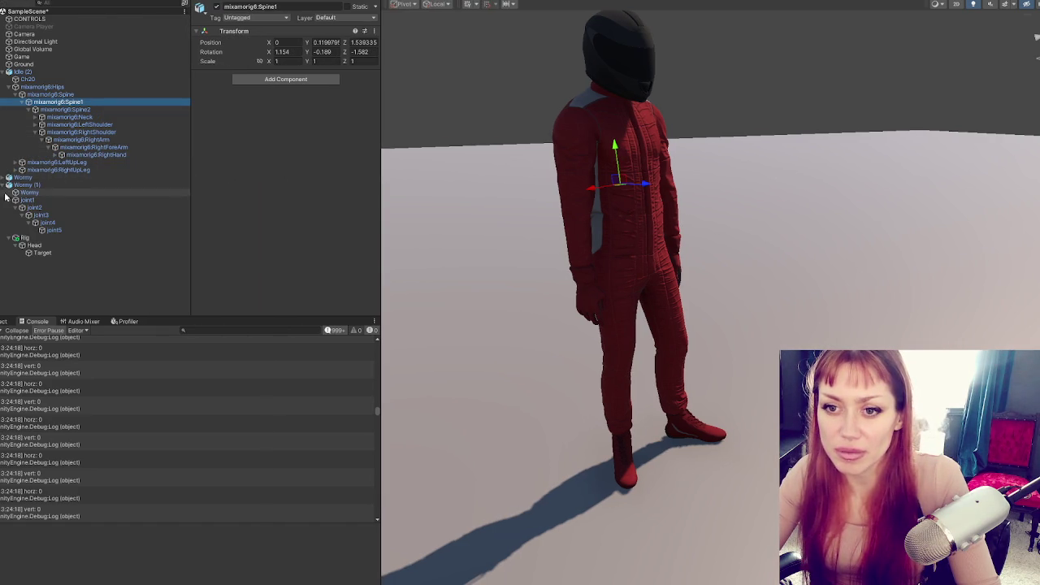
click(10, 200)
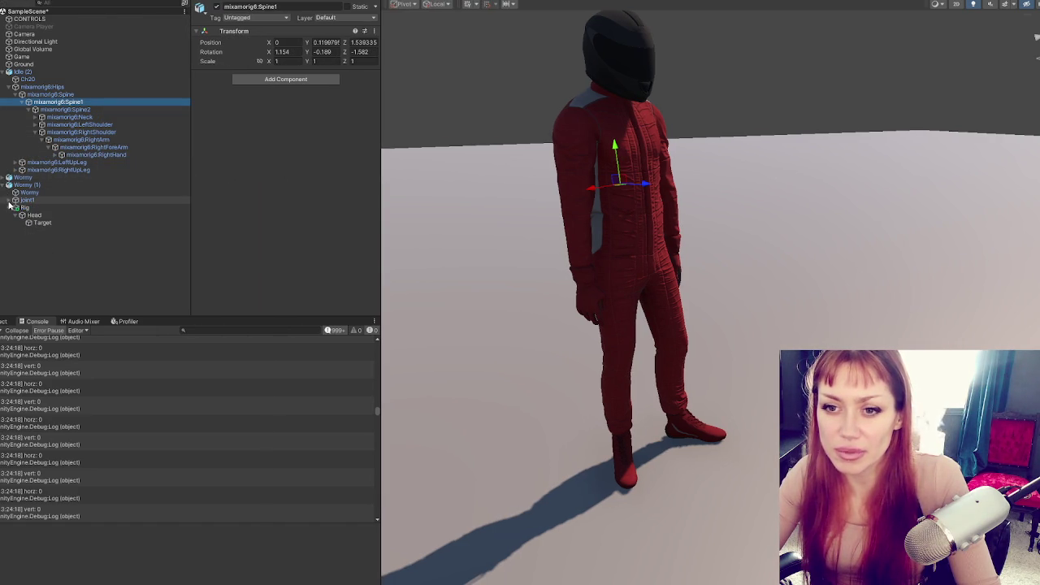
click(90, 72)
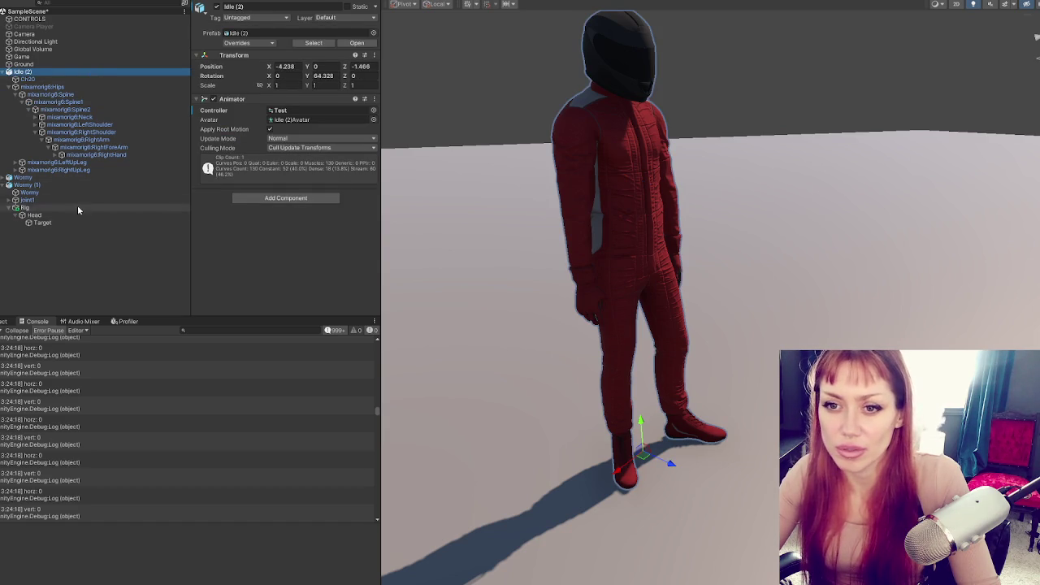
click(37, 186)
click(240, 99)
click(246, 110)
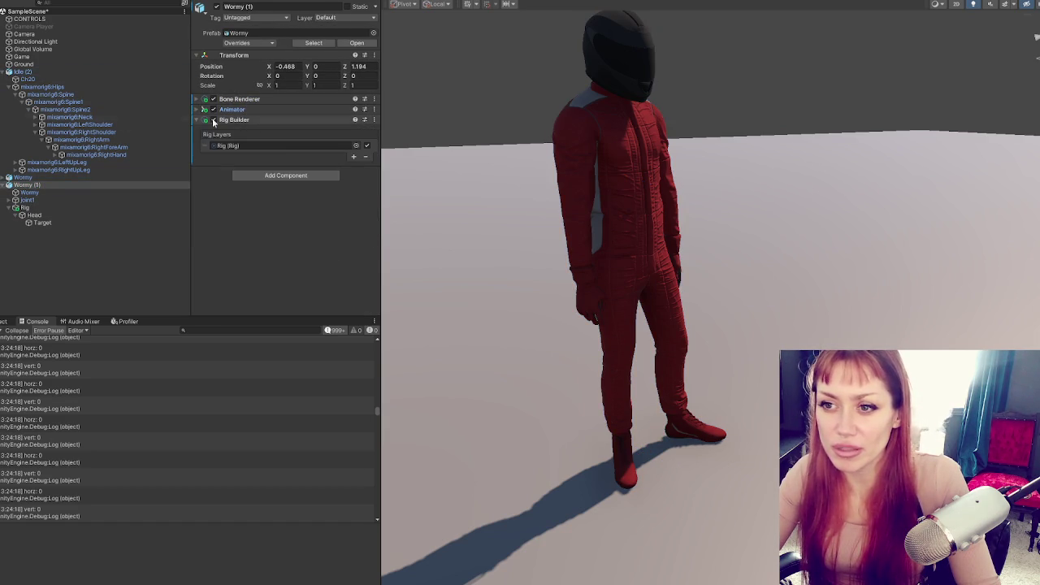
click(31, 73)
click(271, 115)
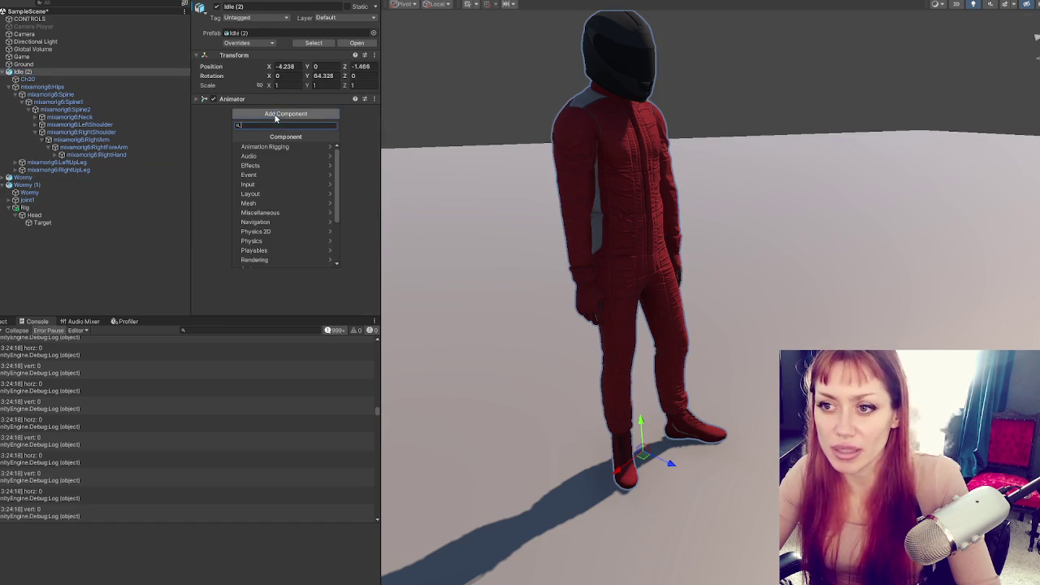
- Add a Bone Renderer component to Idle (2) by searching 'BONE'
text(BONE)
key(Return)
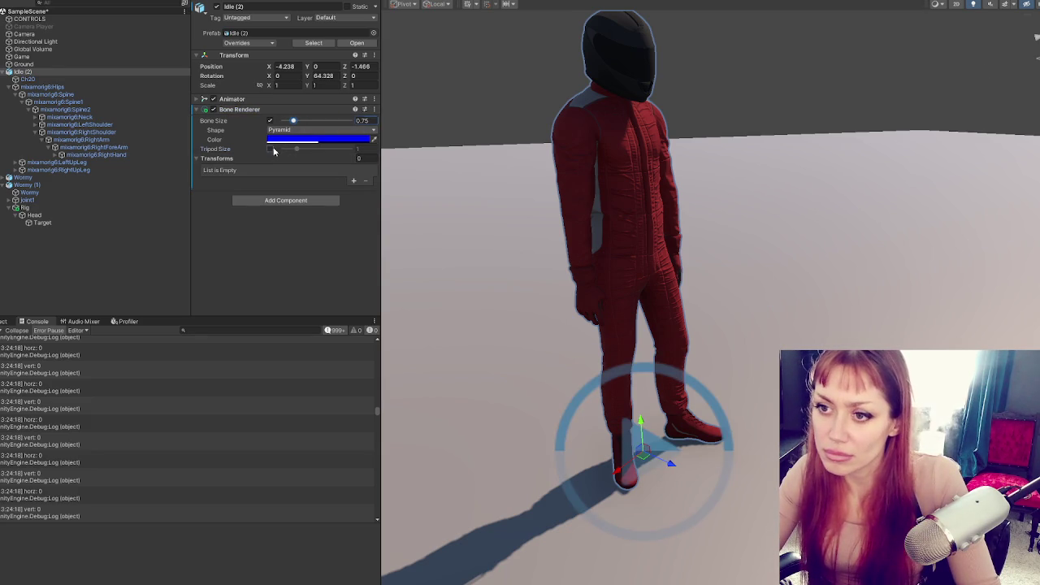
click(126, 185)
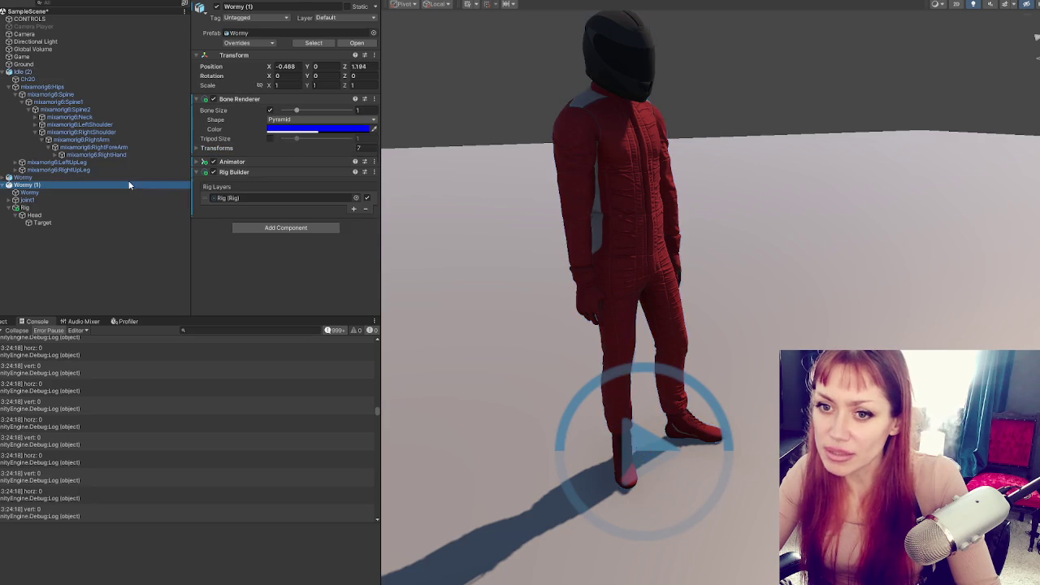
mouse_move(947, 290)
mouse_down()
mouse_move(987, 244)
mouse_move(679, 277)
mouse_move(622, 214)
mouse_up()
- Add a Rig Builder to Idle (2) via a 'RIG' search, keeping the Pyramid bone shape
click(25, 71)
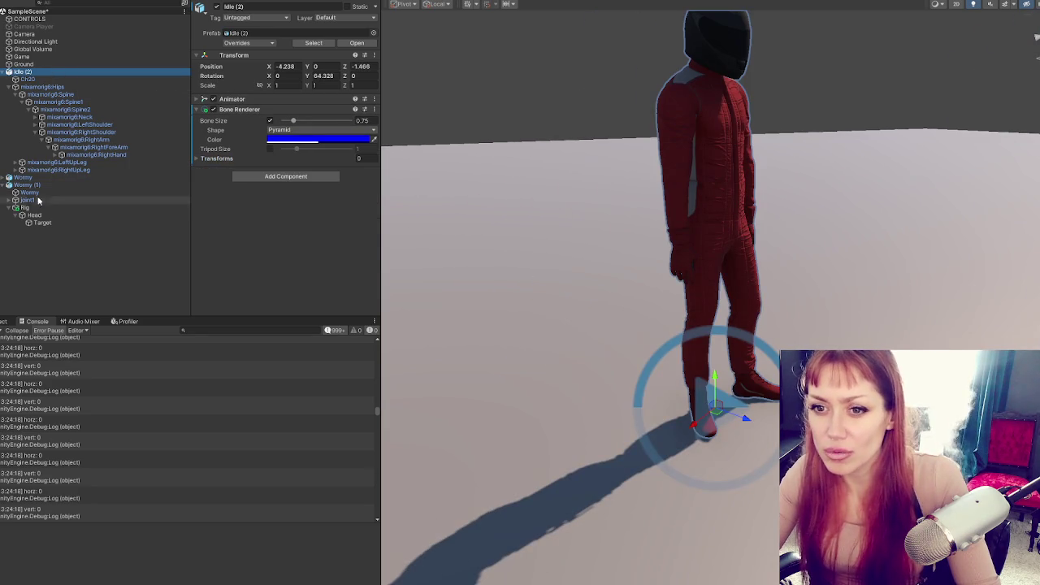
click(274, 178)
text(RIG)
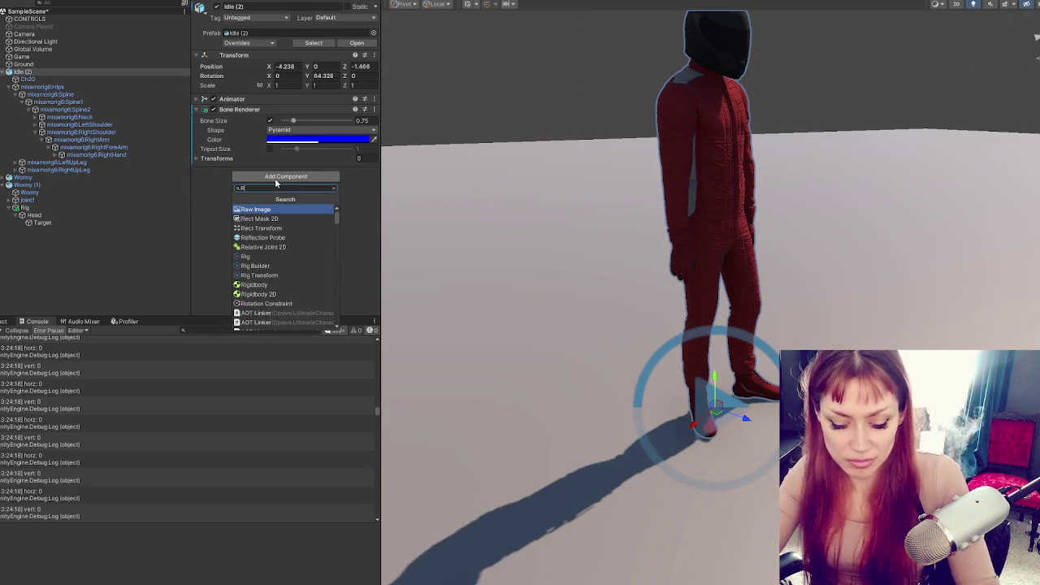
click(255, 218)
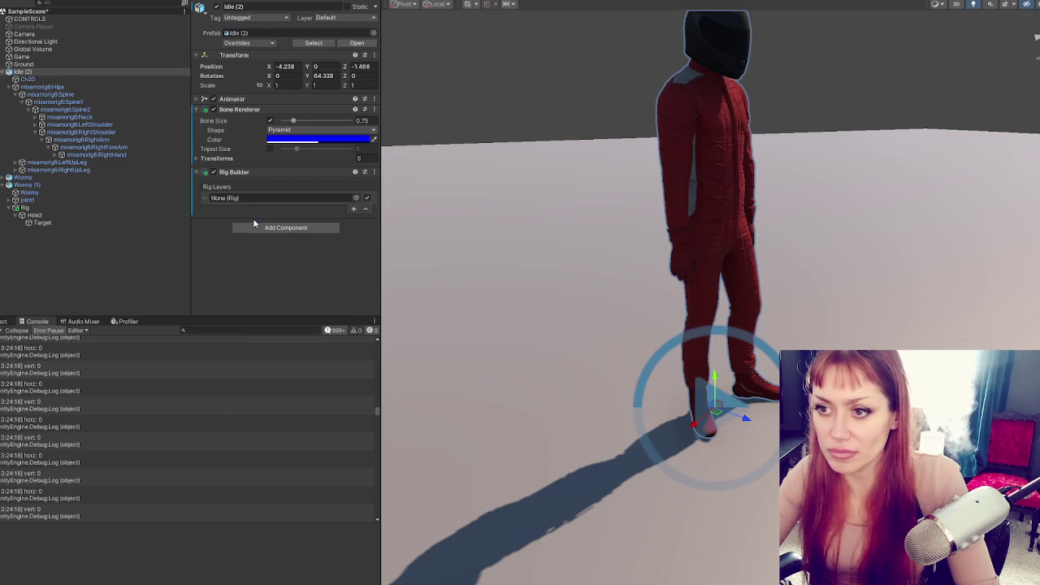
drag(685, 332, 635, 251)
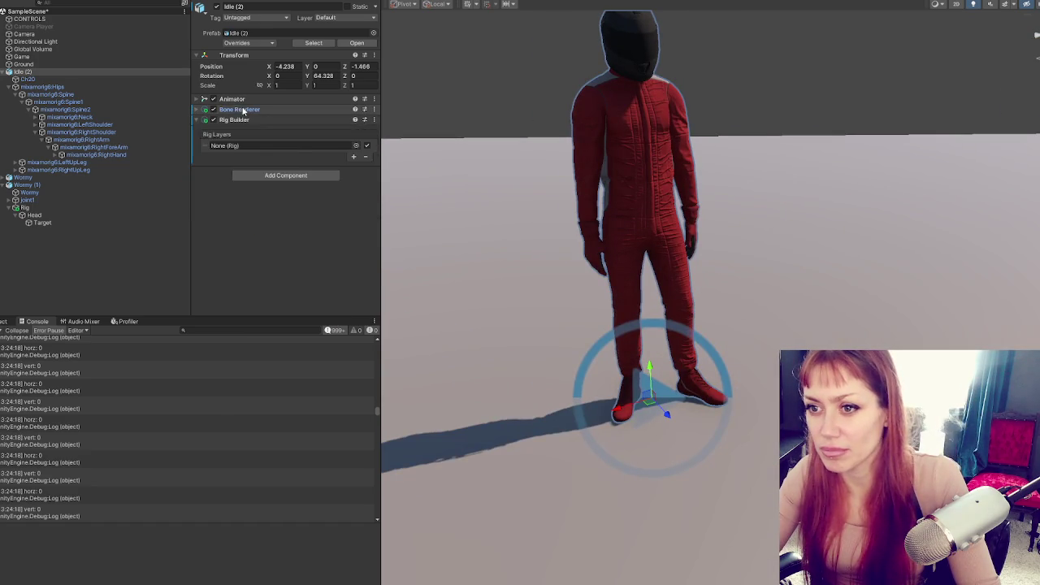
click(289, 132)
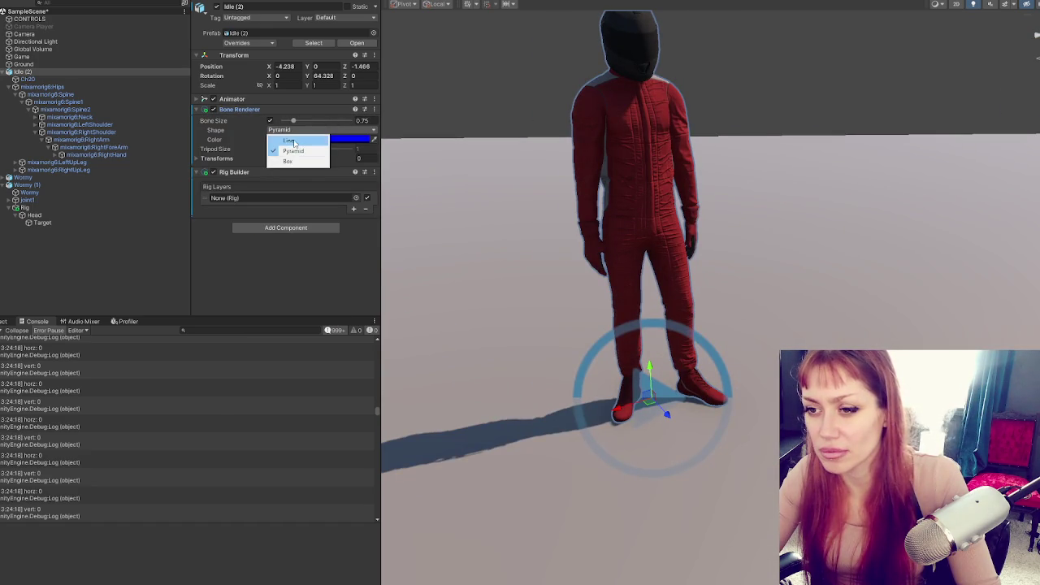
click(210, 155)
click(211, 159)
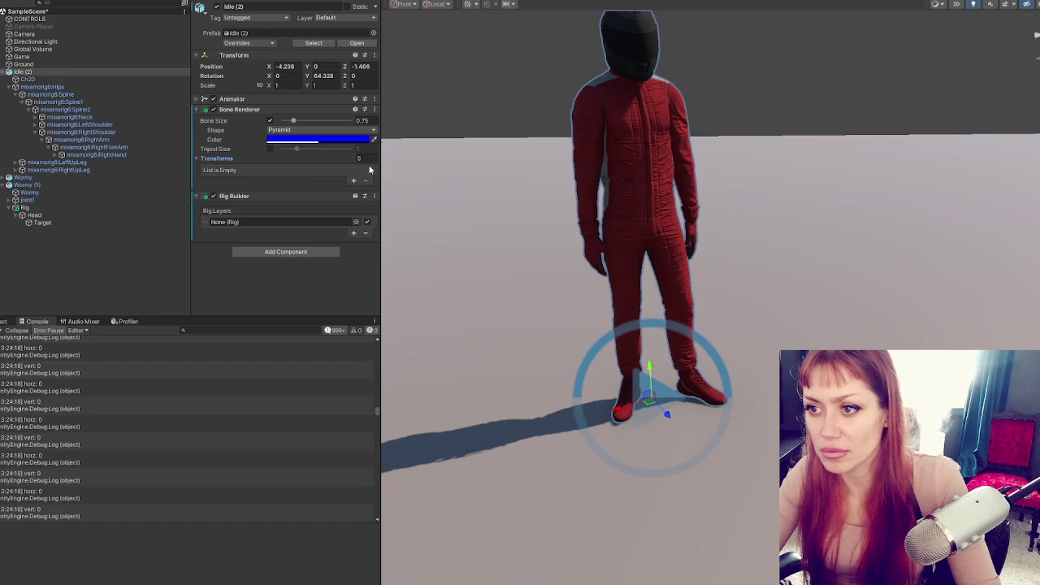
- Compare Wormy (1)'s Bone Renderer transforms (Wormy, joint1 onward) with Idle (2)'s empty list
click(71, 185)
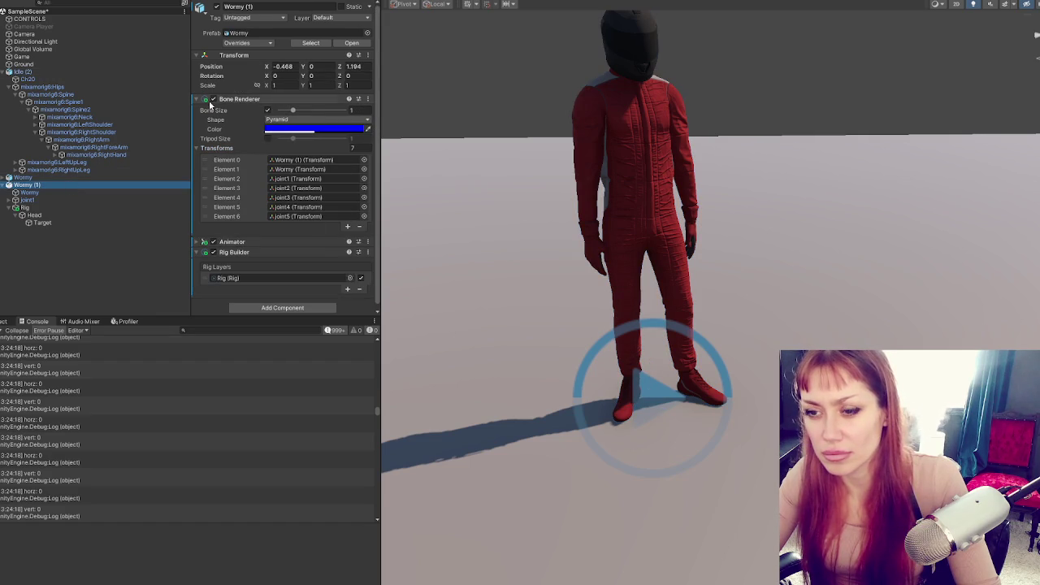
click(297, 169)
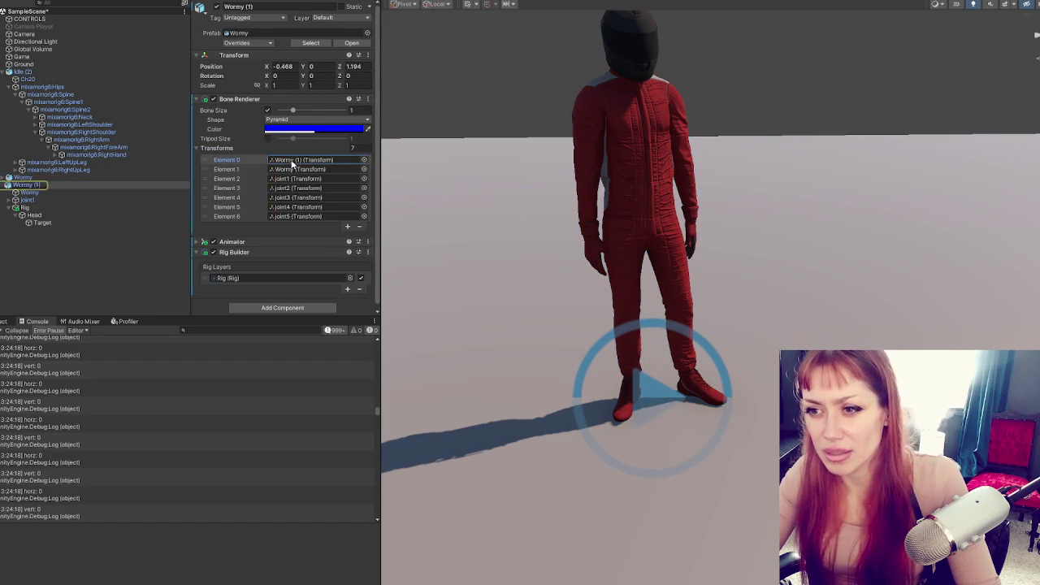
click(299, 179)
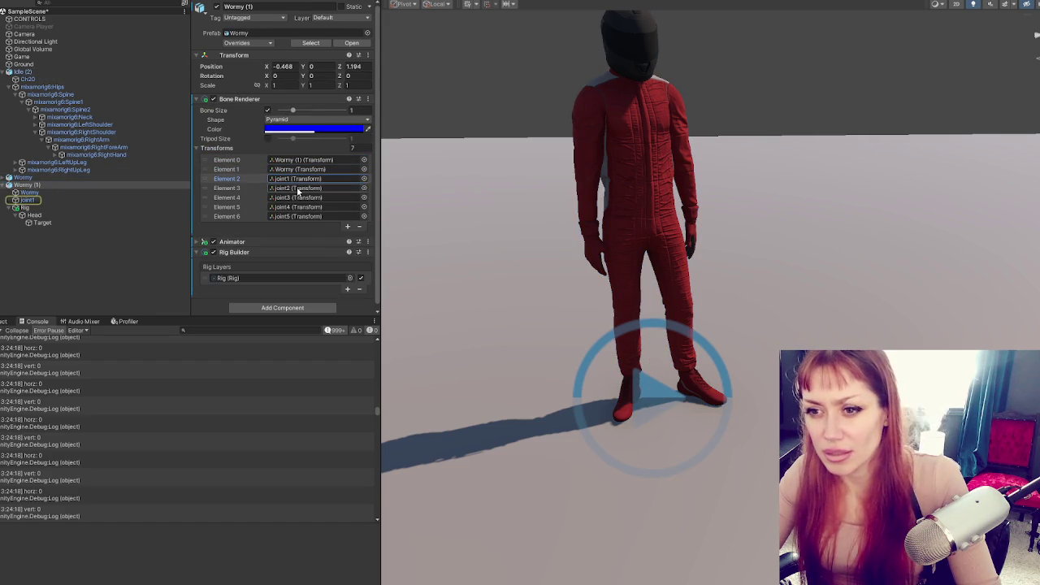
click(297, 188)
click(297, 198)
click(297, 206)
click(297, 216)
click(235, 150)
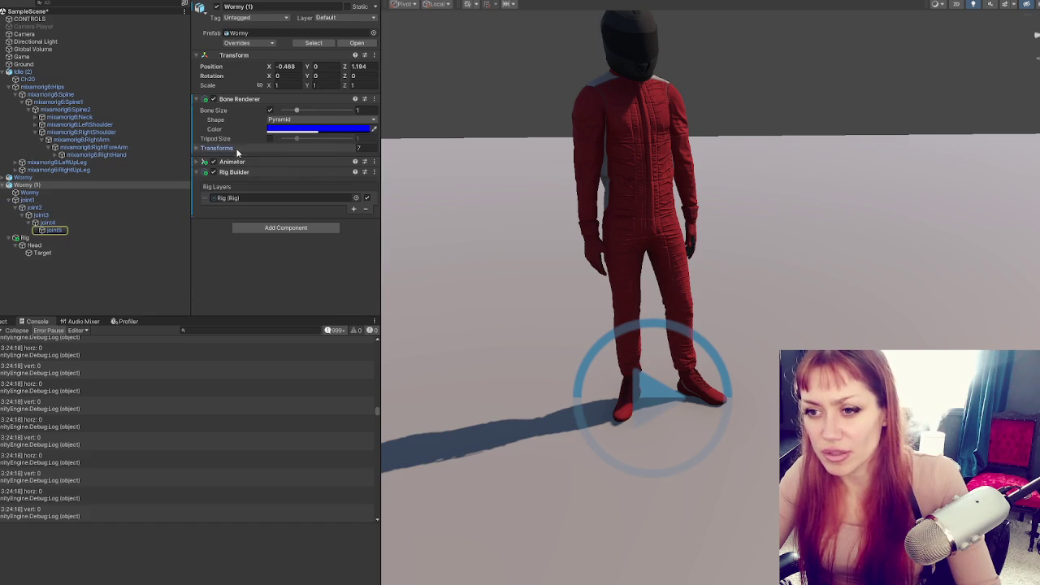
click(100, 73)
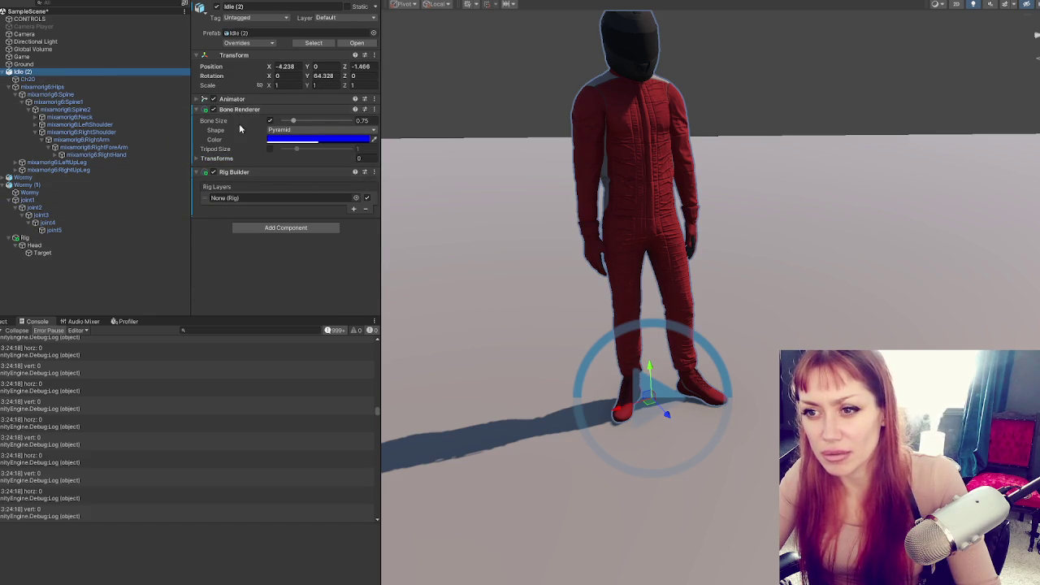
click(218, 159)
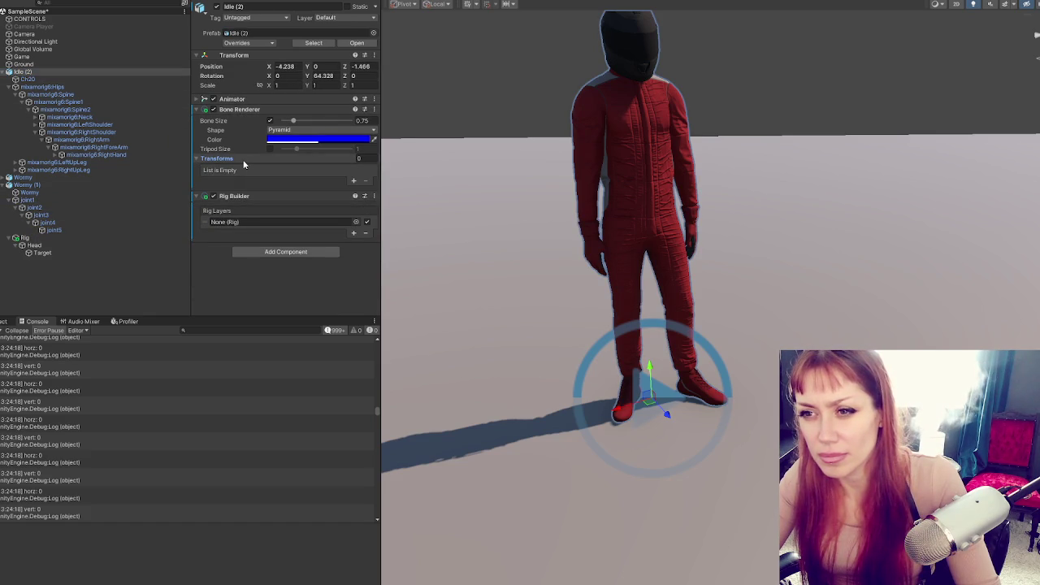
click(74, 86)
click(121, 72)
click(133, 80)
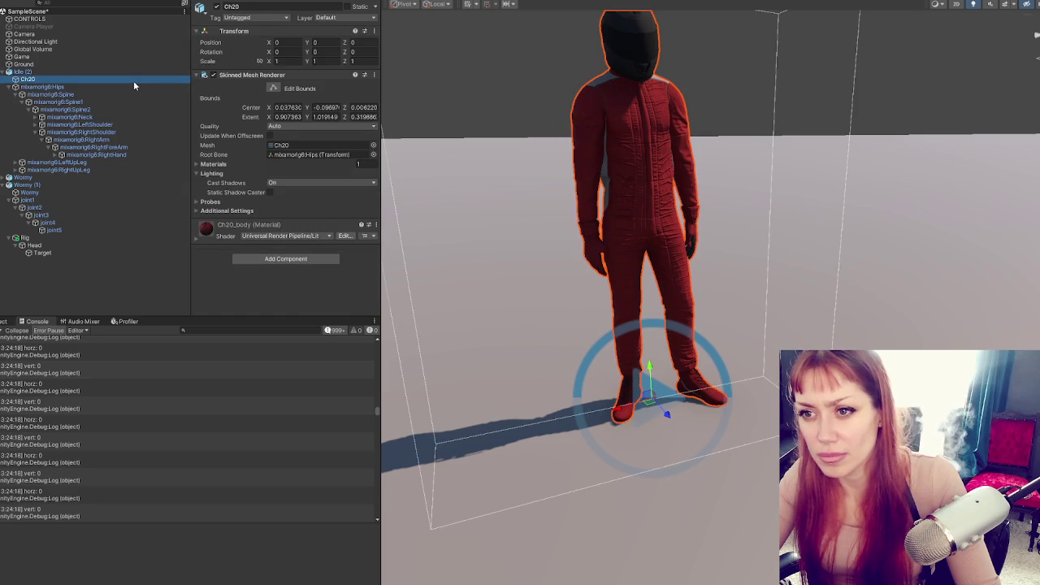
- Add Ch20, mixamorig6:Hips and mixamorig6:Spine to Idle (2)'s Bone Renderer Transforms list
click(95, 187)
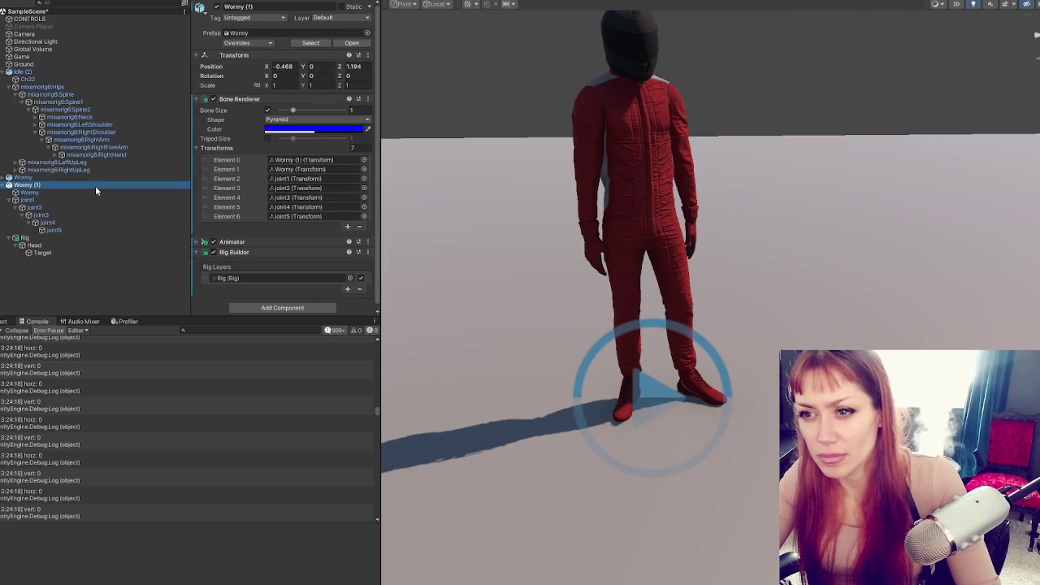
click(70, 74)
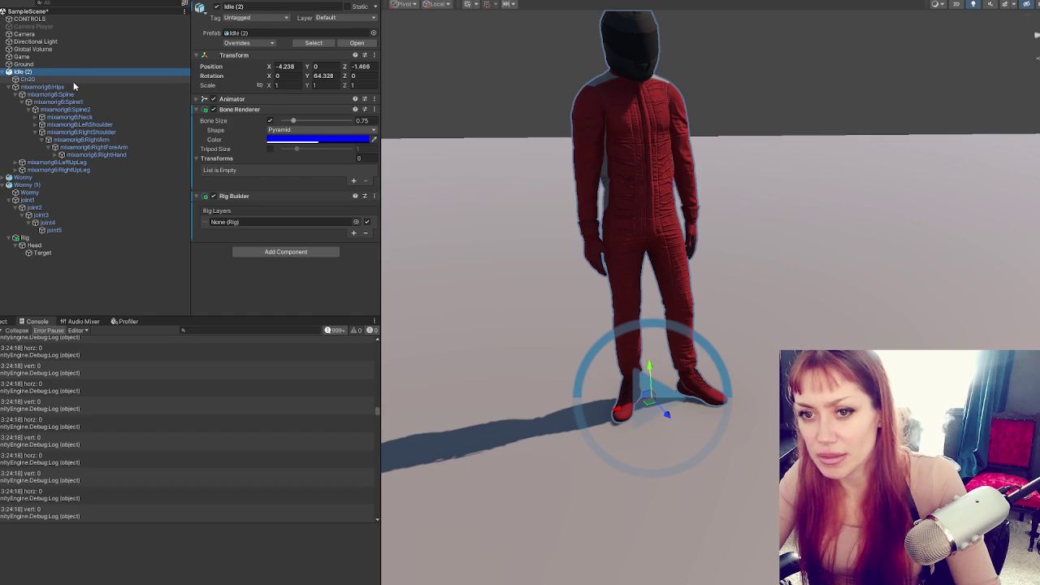
drag(73, 82, 223, 160)
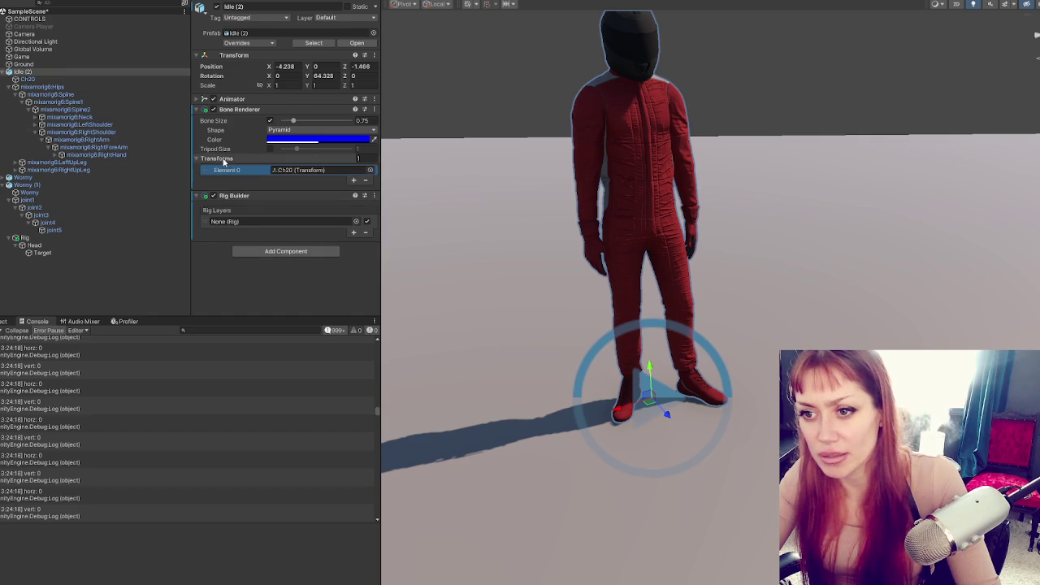
drag(81, 86, 228, 169)
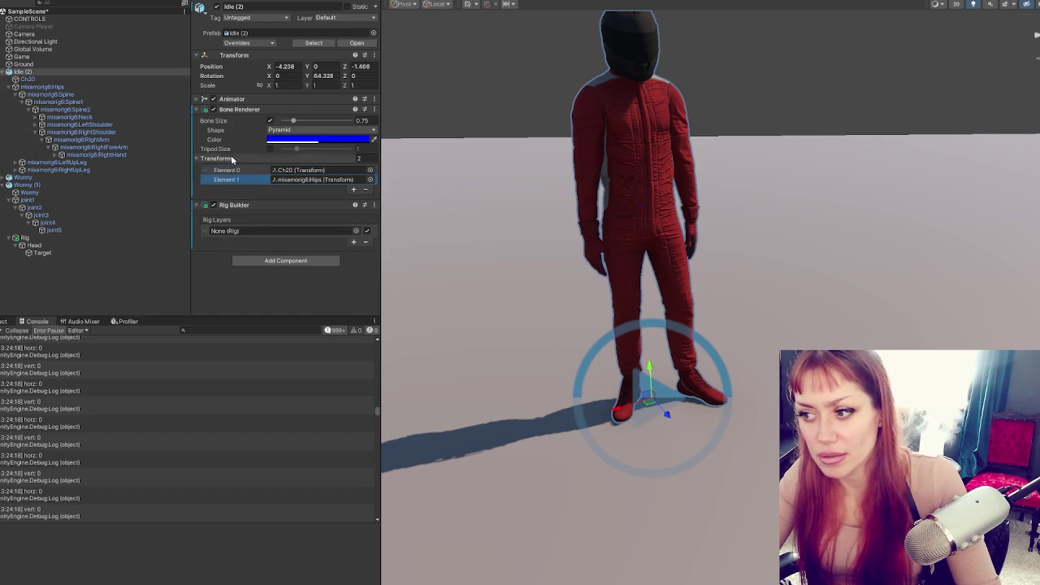
drag(53, 94, 220, 161)
- Unfold the right arm, left shoulder and neck bones down to HeadTop_End
click(60, 155)
click(55, 148)
click(65, 147)
click(55, 147)
click(35, 124)
click(35, 117)
click(41, 125)
click(48, 132)
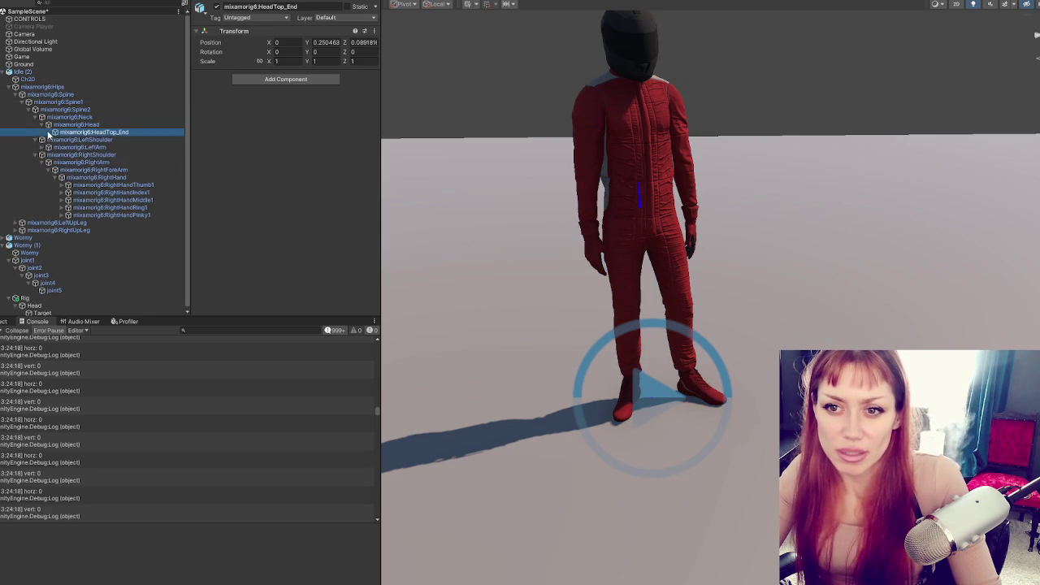
- Unfold the left arm, forearm and the thumb, index and pinky finger bones
click(48, 147)
click(54, 155)
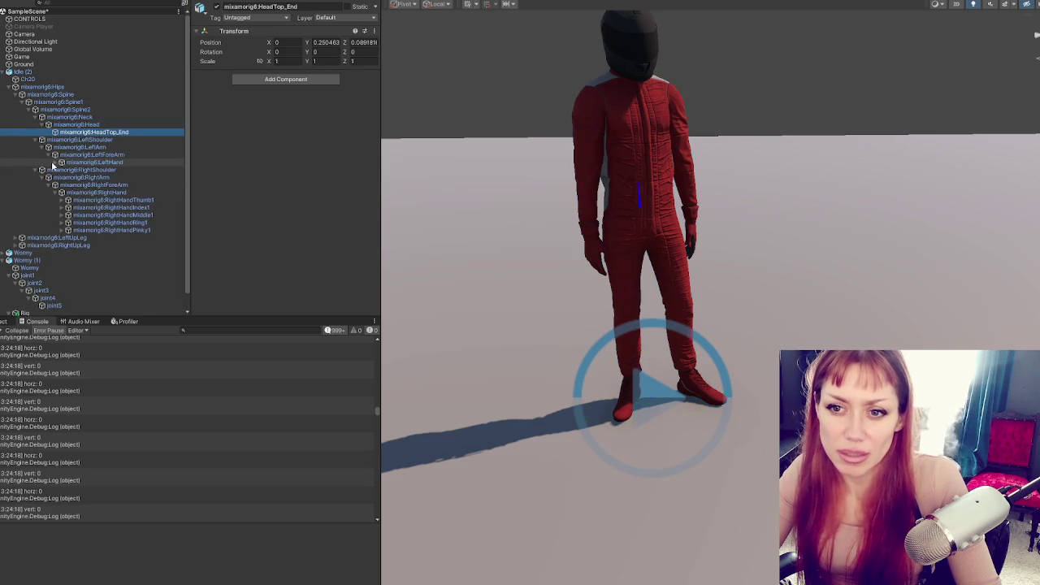
click(61, 162)
click(62, 170)
click(75, 177)
click(62, 192)
click(74, 200)
click(74, 184)
click(74, 214)
click(62, 244)
click(68, 253)
click(74, 260)
click(22, 72)
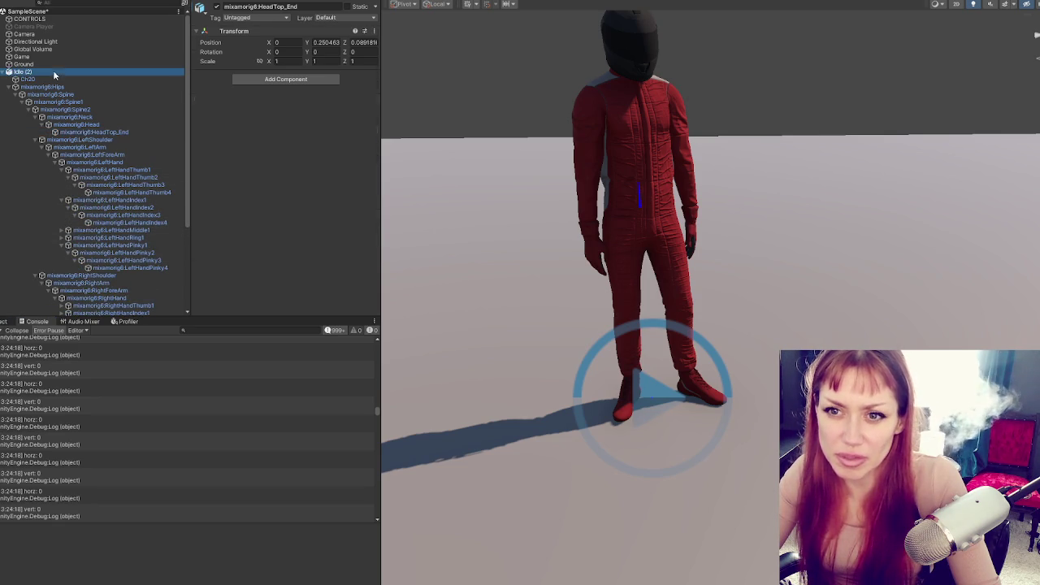
- Reset the Bone Renderer to clear its bone list and check its scene references
click(374, 110)
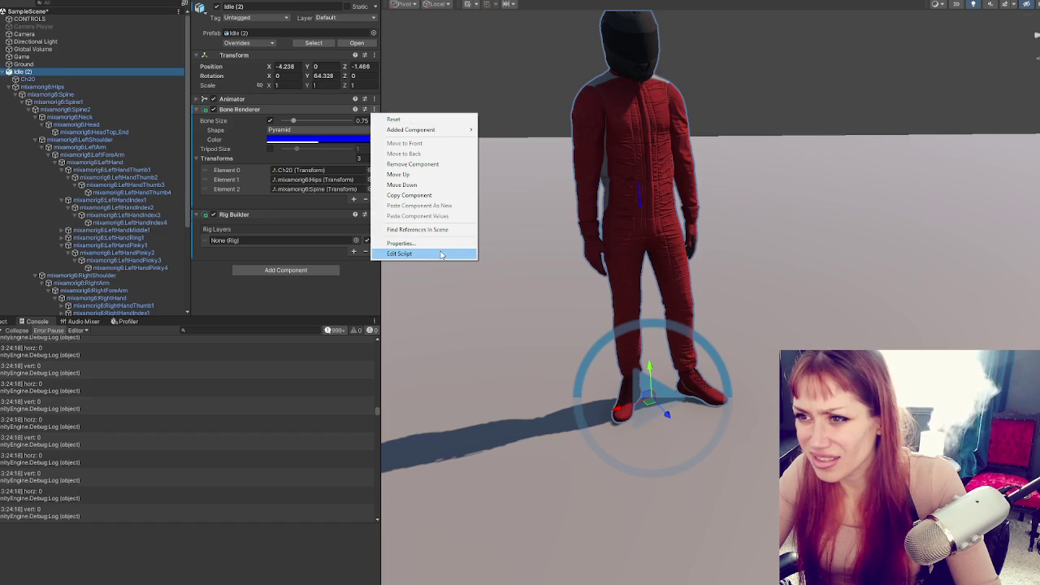
click(421, 121)
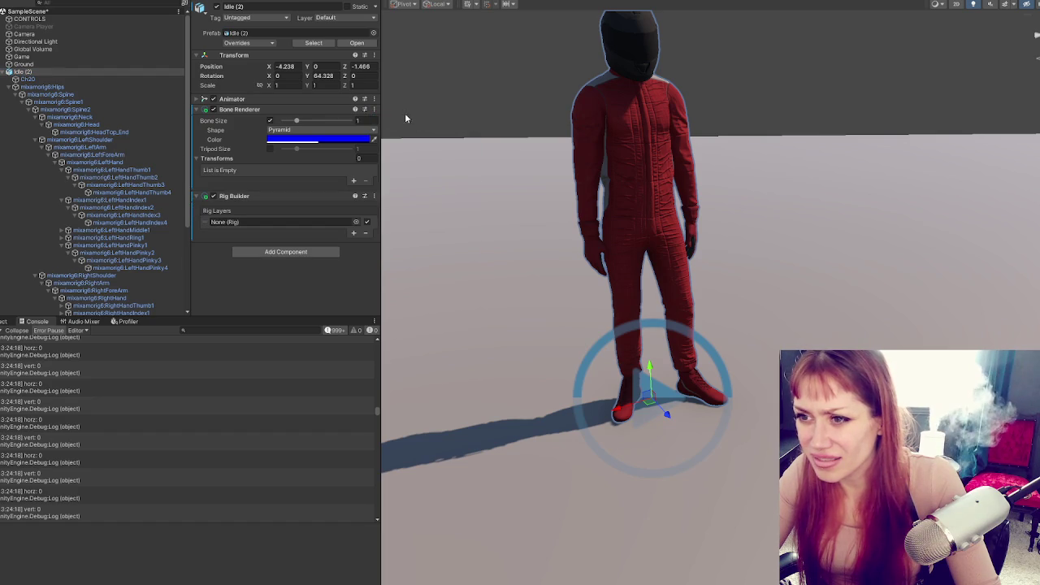
click(372, 109)
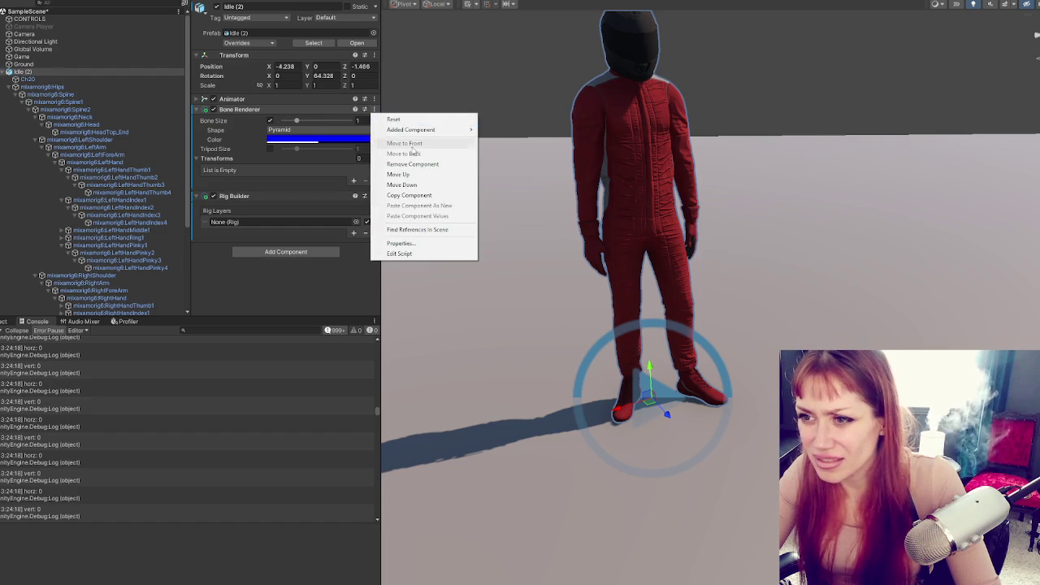
click(441, 232)
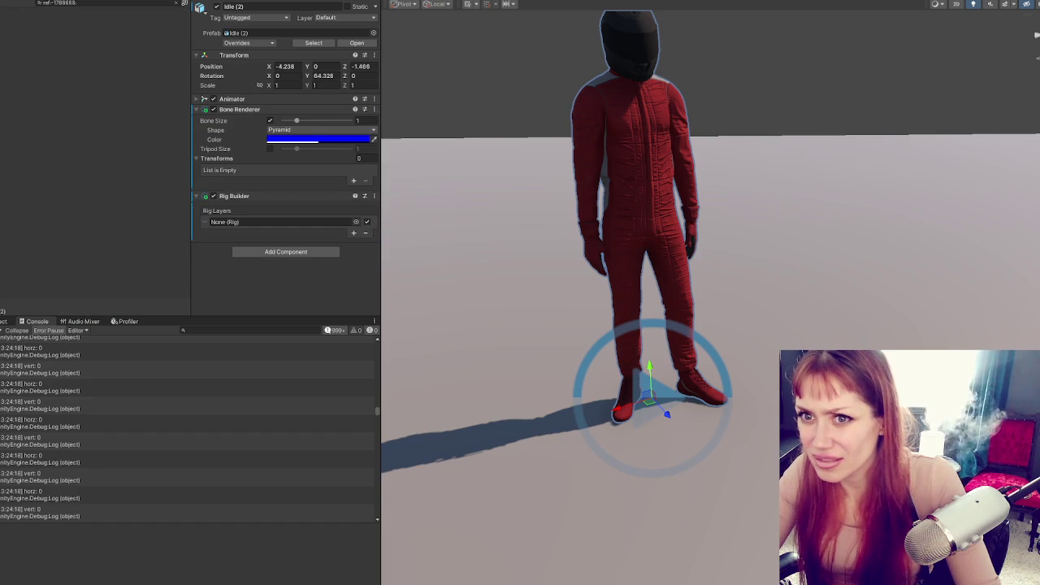
click(178, 3)
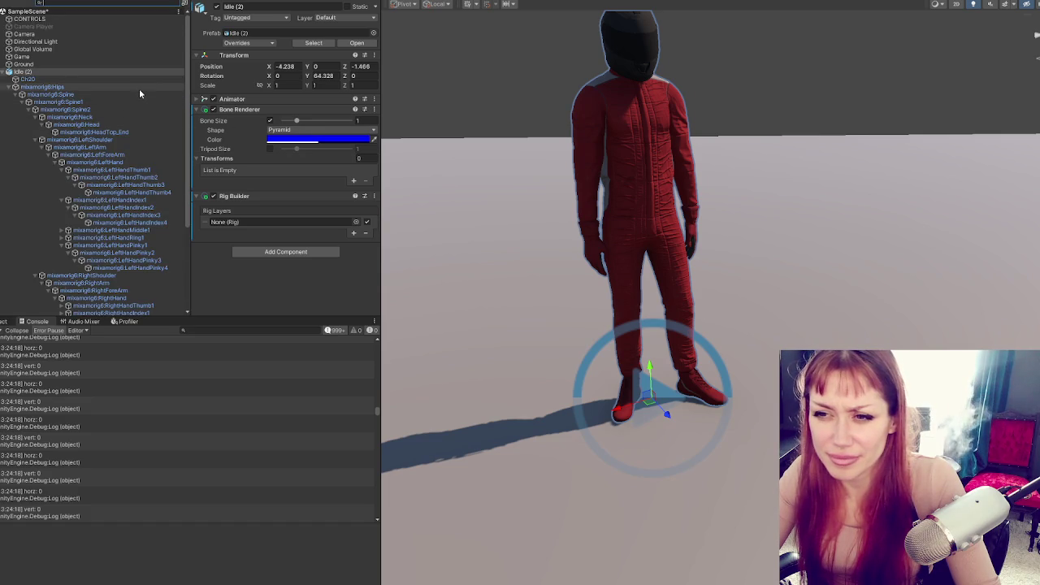
- Unfold every right-hand finger bone down to the thumb, index, middle, ring and pinky tips
scroll(139, 91, down, 5)
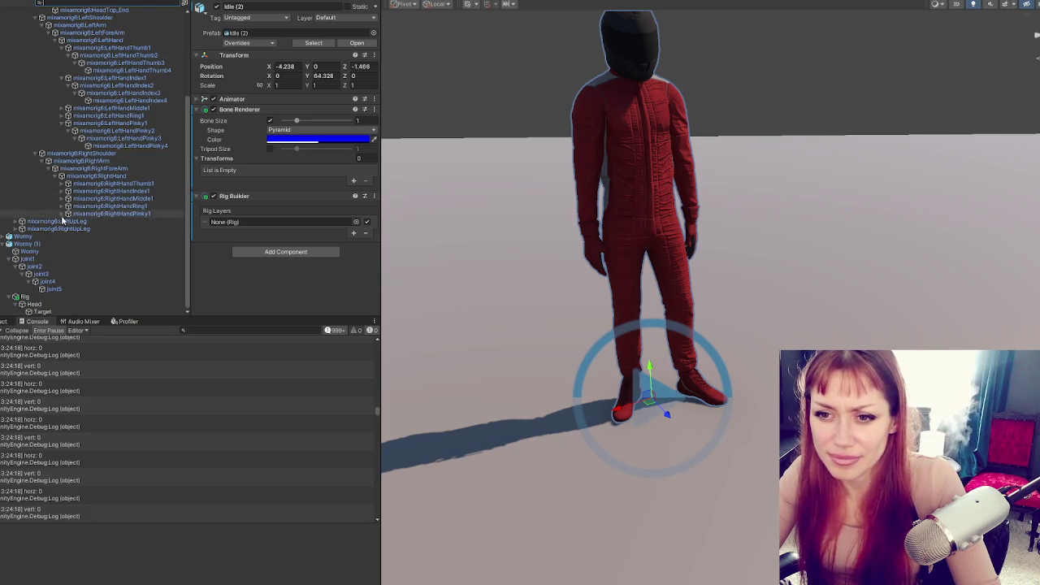
click(64, 206)
click(62, 183)
click(62, 198)
click(62, 213)
click(69, 251)
click(68, 235)
click(68, 221)
click(81, 199)
click(69, 206)
click(69, 190)
click(75, 198)
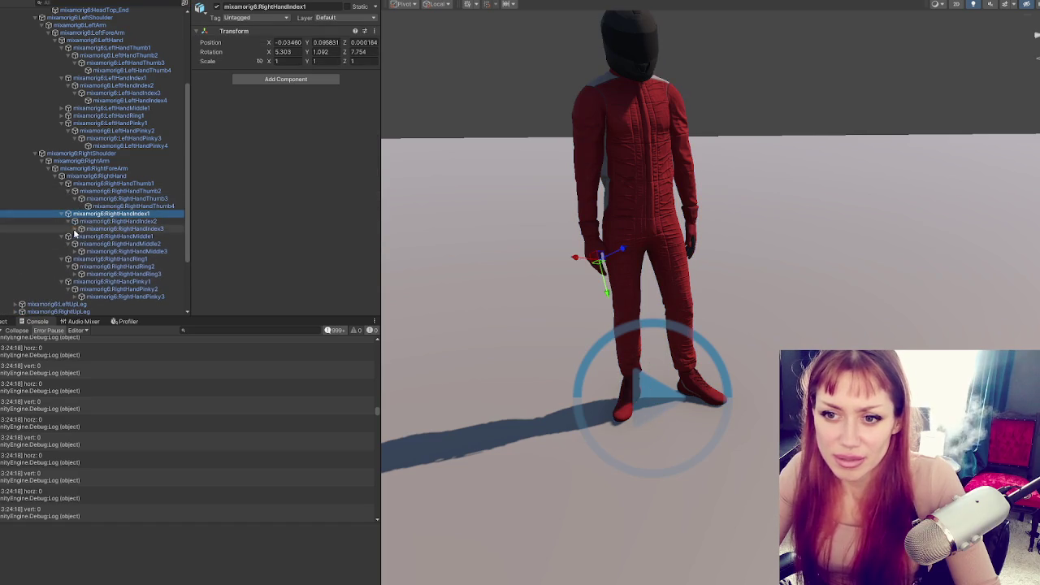
click(81, 228)
click(81, 258)
click(81, 288)
scroll(81, 284, down, 3)
click(81, 234)
scroll(116, 225, up, 4)
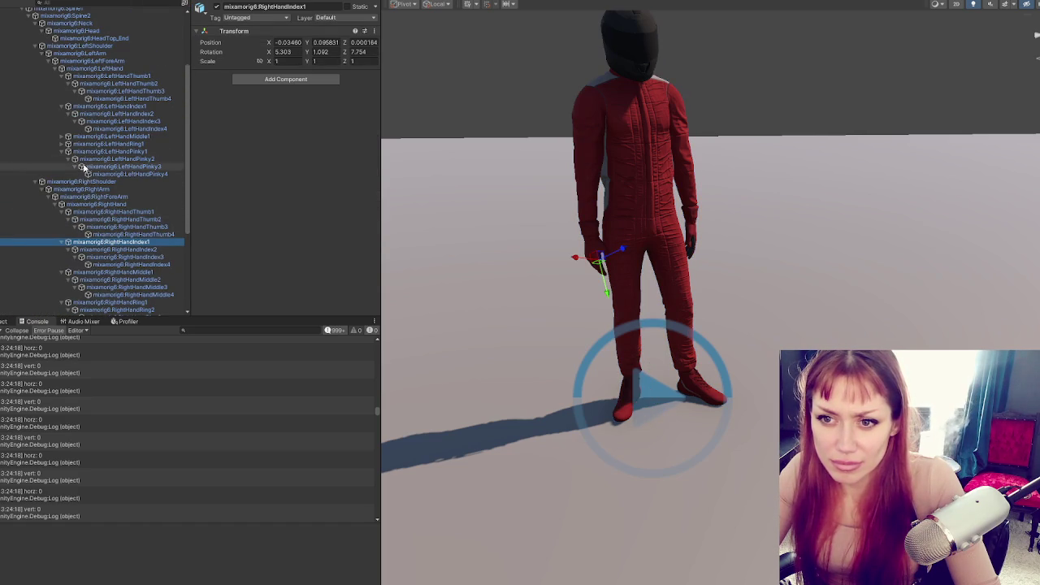
- Unfold the left middle and ring finger bones down to LeftHandMiddle4
click(65, 143)
click(62, 137)
click(68, 144)
click(68, 166)
click(75, 174)
click(80, 151)
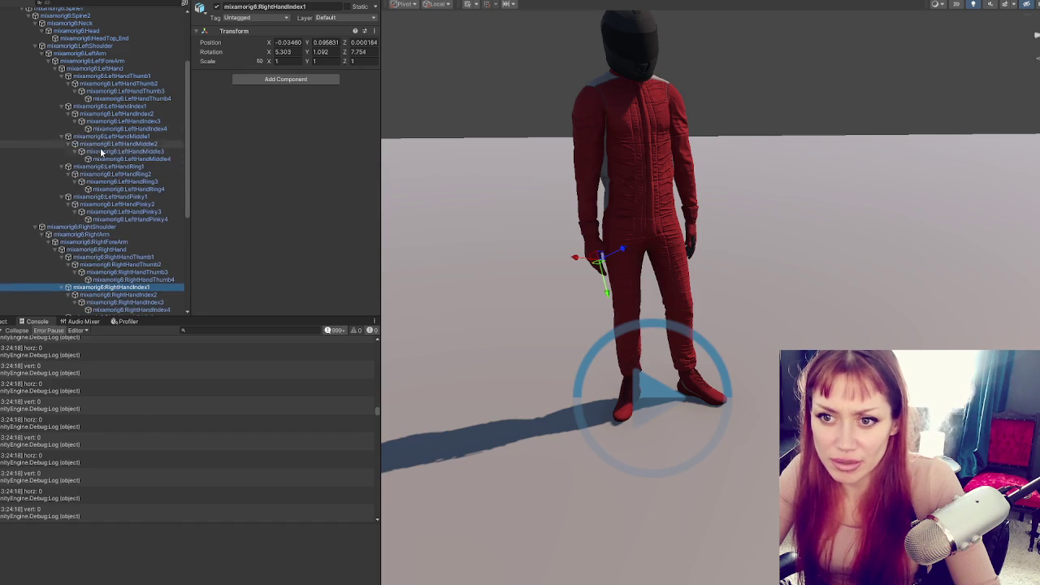
scroll(132, 139, down, 5)
click(141, 214)
click(139, 232)
scroll(141, 194, up, 5)
scroll(122, 146, up, 4)
- Expand both leg branches of the skeleton down to the foot and toe-end bones
shift+click(104, 87)
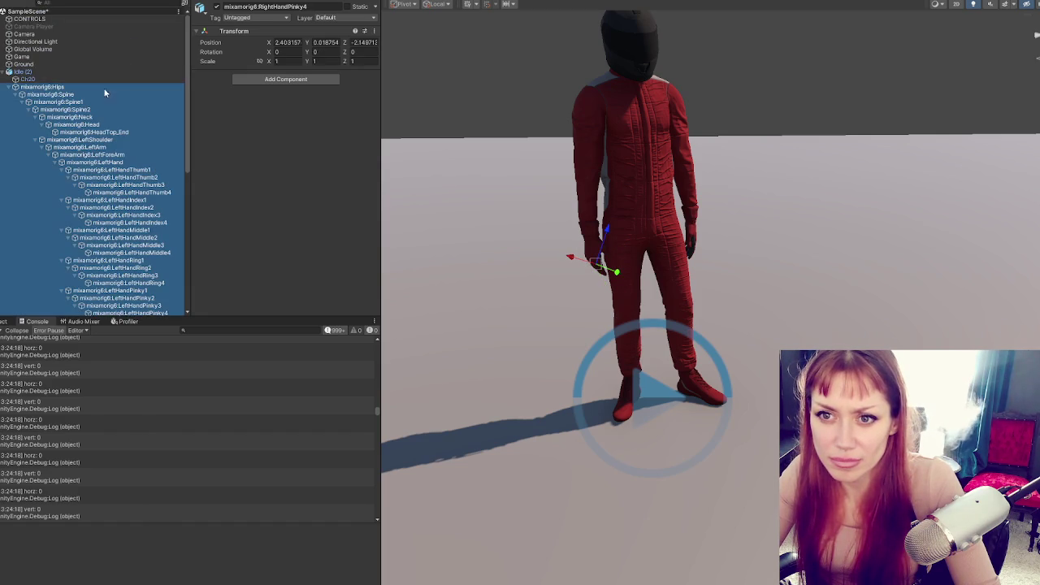
click(110, 73)
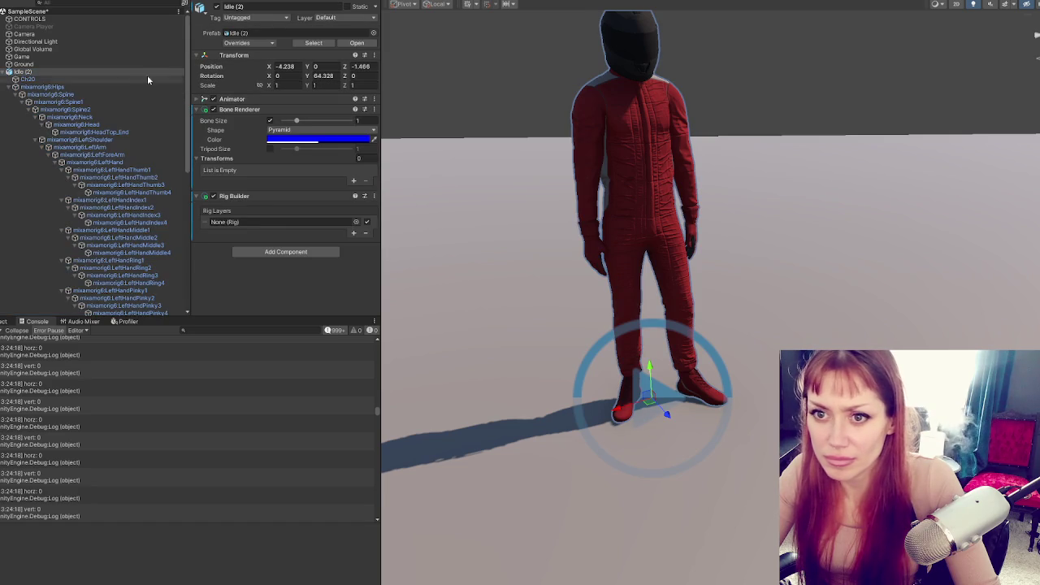
scroll(132, 162, down, 5)
scroll(138, 236, down, 3)
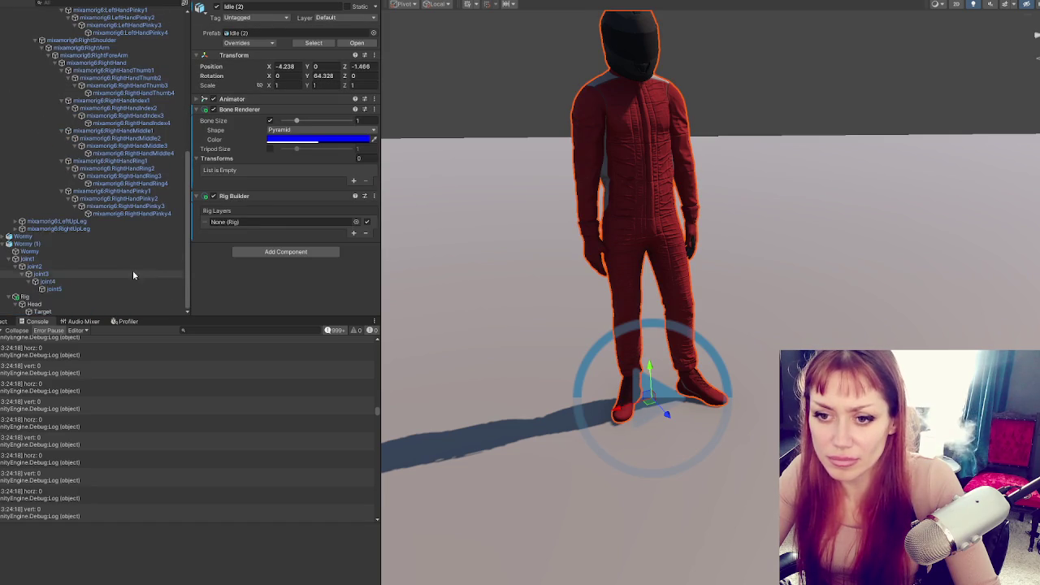
click(14, 228)
click(22, 236)
click(15, 221)
click(22, 228)
click(65, 235)
click(35, 235)
click(32, 259)
click(78, 274)
click(41, 243)
click(42, 281)
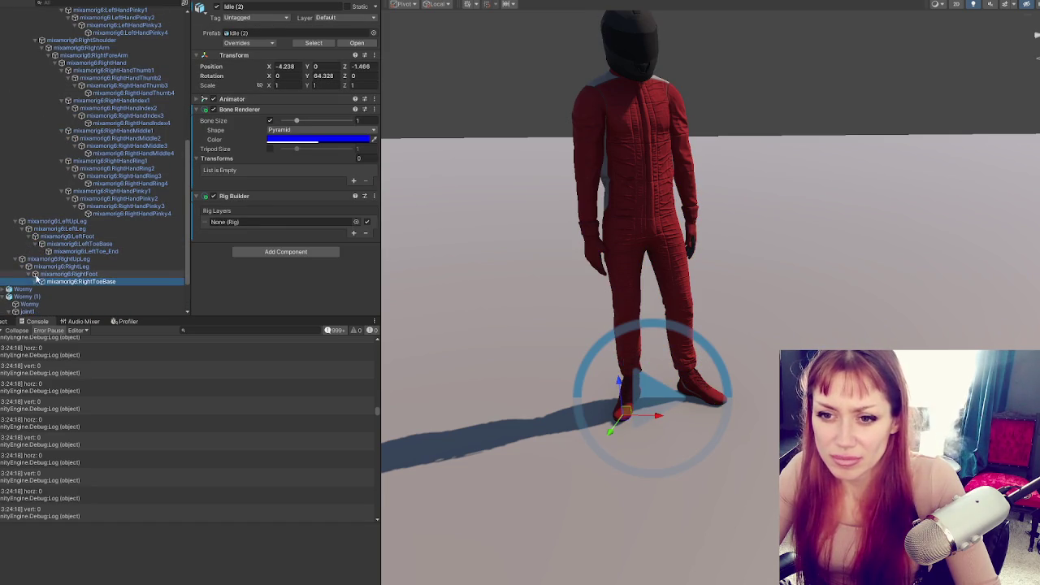
click(91, 288)
scroll(92, 244, up, 10)
- Fill the Bone Renderer Transforms with all 66 of Idle (2)'s bones, showing the blue skeleton
mouse_move(91, 75)
mouse_down()
mouse_move(203, 163)
mouse_move(307, 215)
mouse_up()
drag(294, 163, 294, 165)
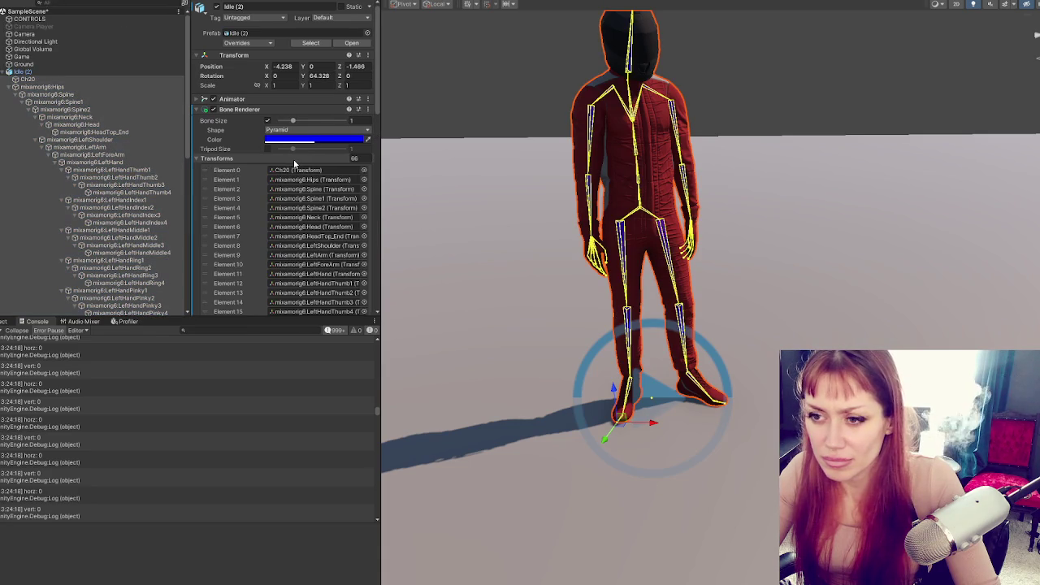
click(244, 158)
click(734, 60)
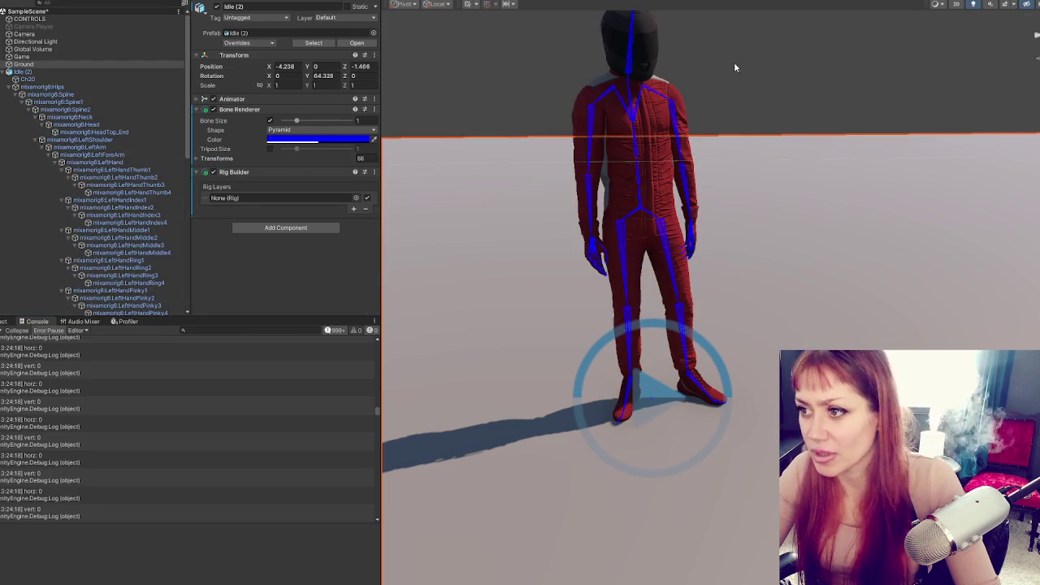
click(715, 138)
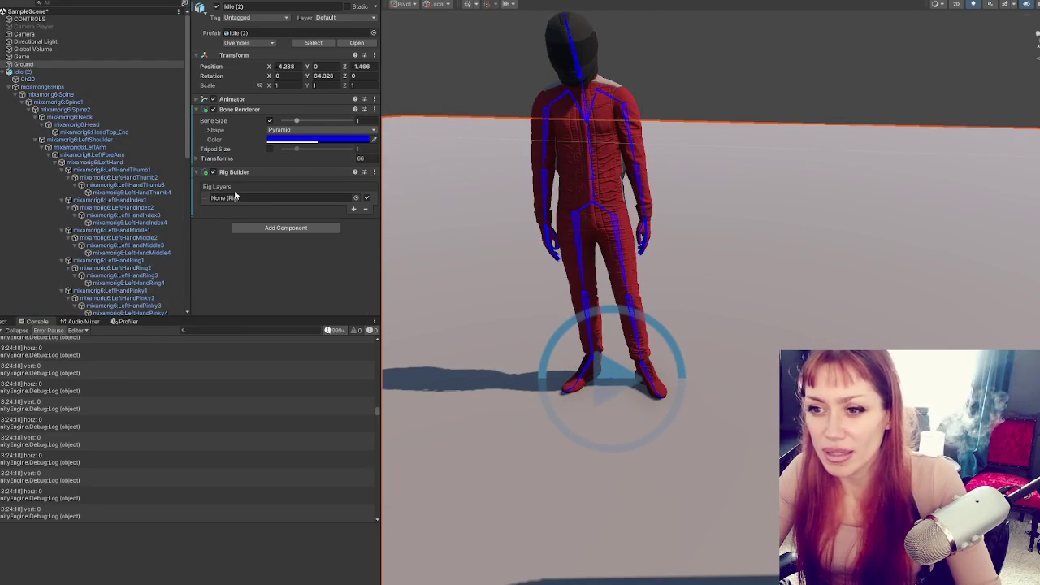
- Collapse the Idle (2) and Wormy (1) hierarchies and reselect Idle (2)
click(16, 87)
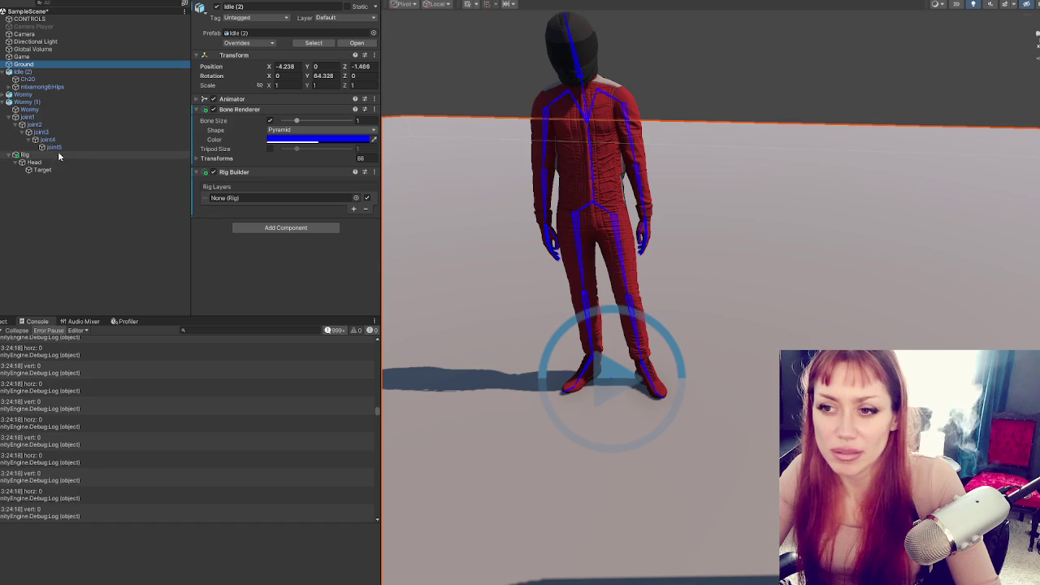
click(49, 103)
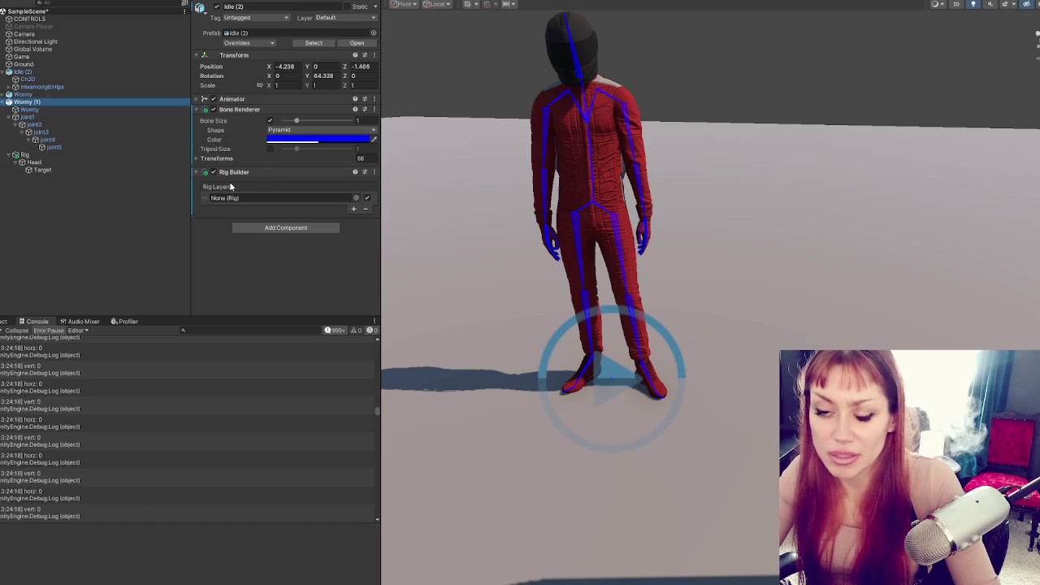
click(8, 103)
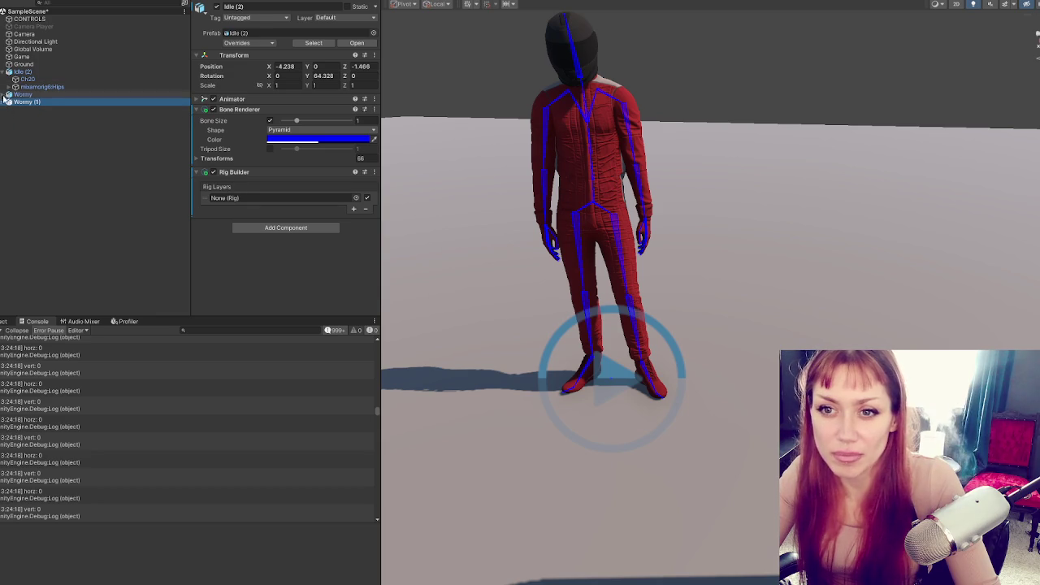
click(26, 73)
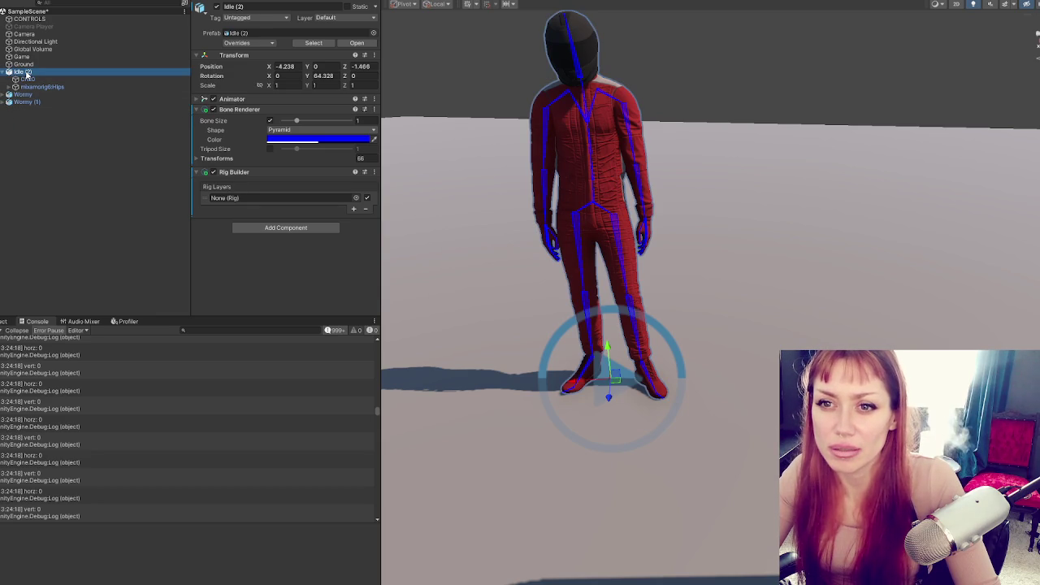
right_click(122, 74)
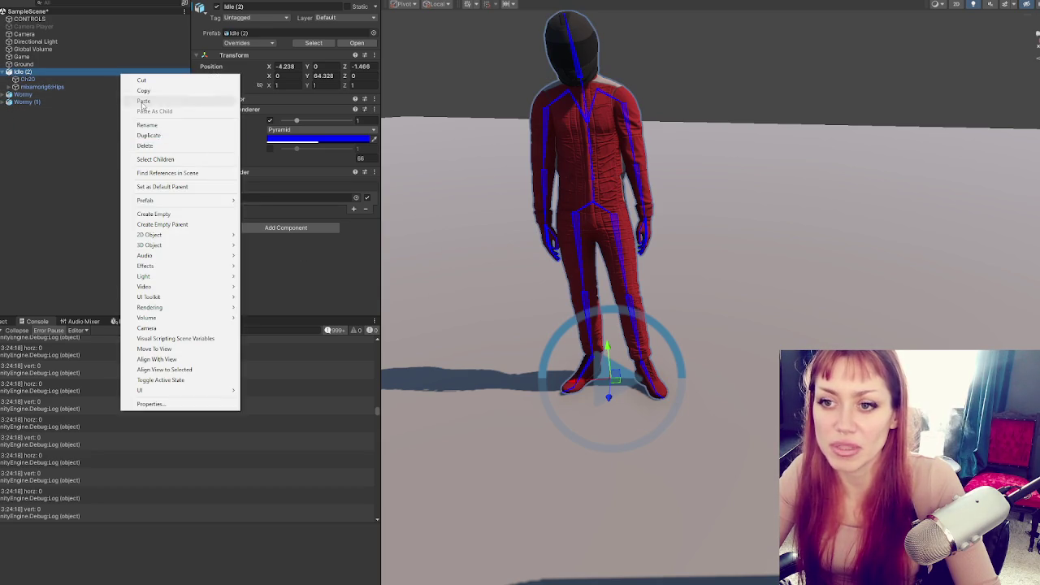
- Create an empty child of Idle (2) named Rig and give it a Rig component
click(175, 215)
text(rig)
key(Return)
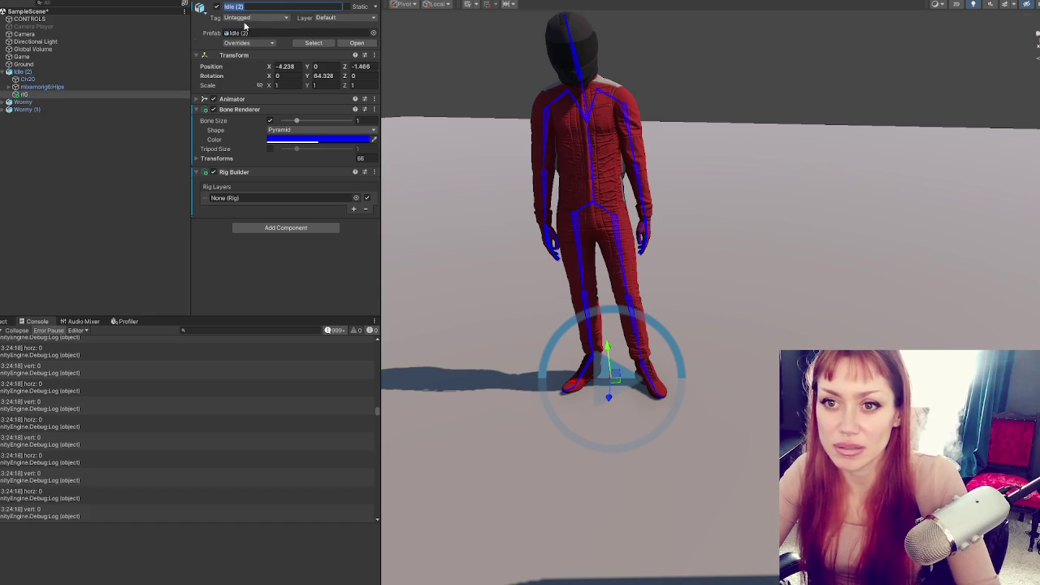
click(172, 95)
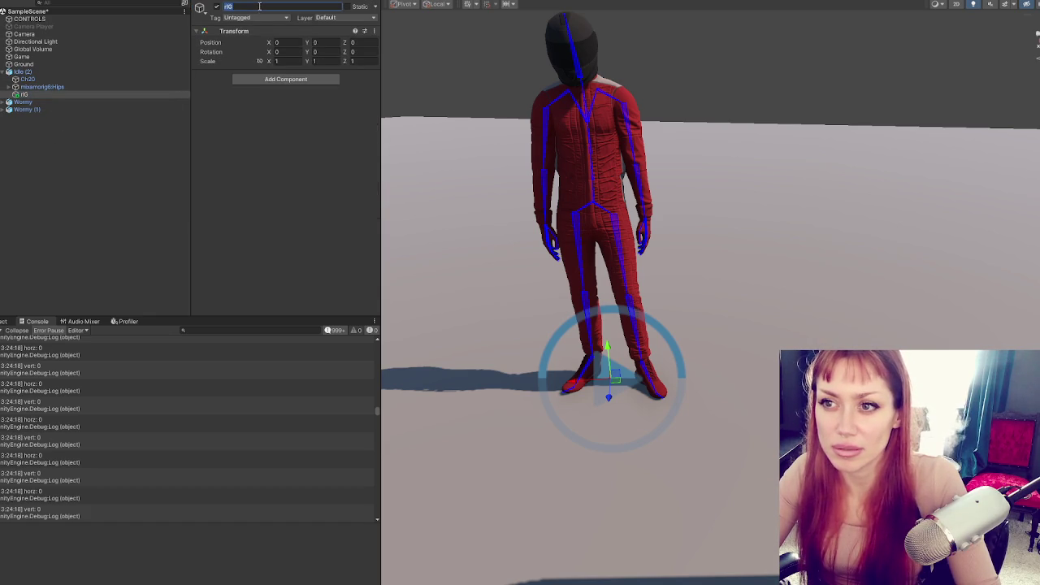
text(Rig)
click(285, 79)
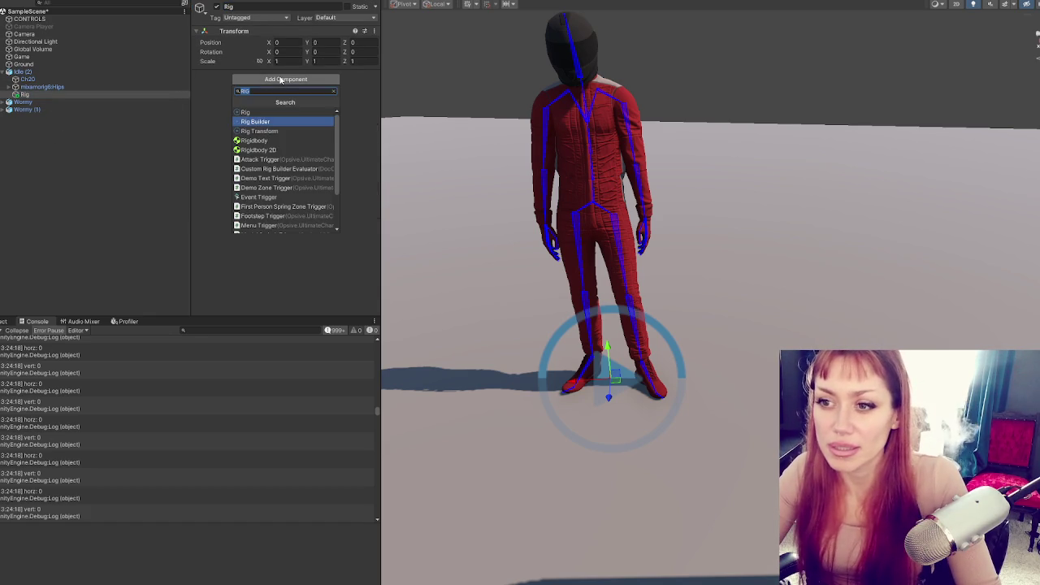
click(277, 114)
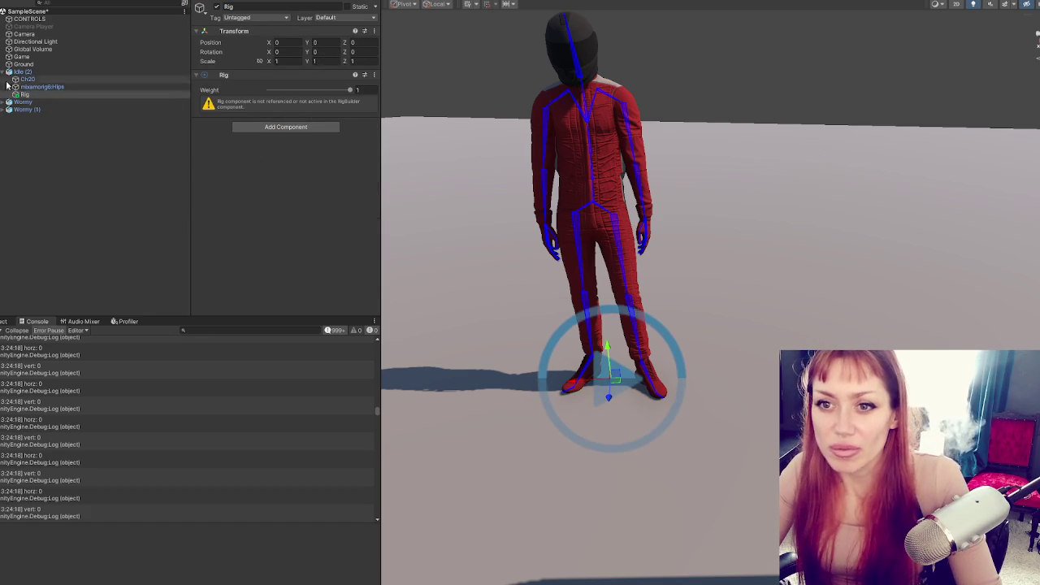
- Add Rig to Idle (2)'s Rig Builder Rig Layers and verify the hierarchy objects
click(23, 71)
drag(24, 94, 286, 201)
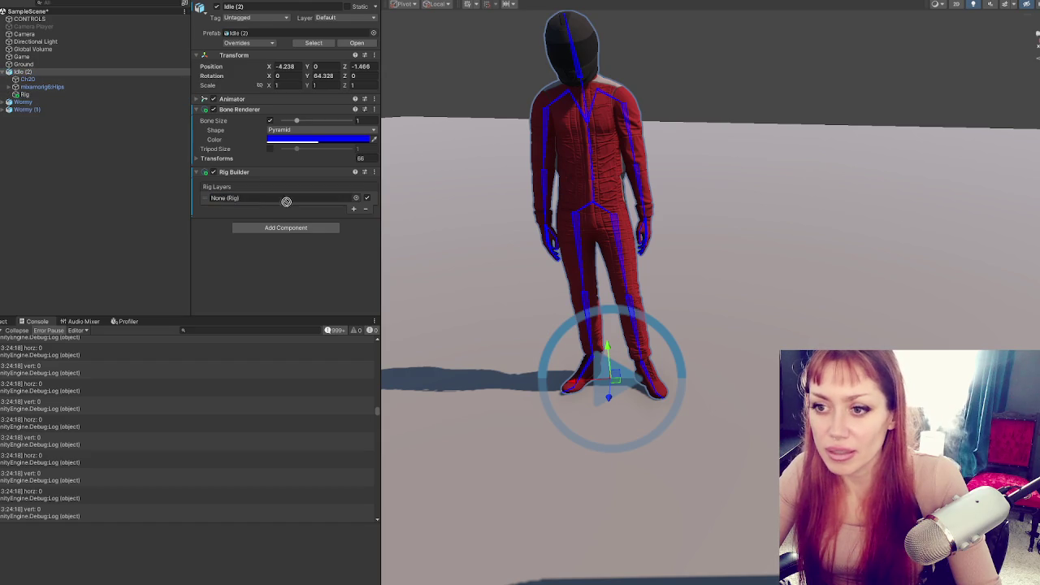
click(100, 86)
click(49, 94)
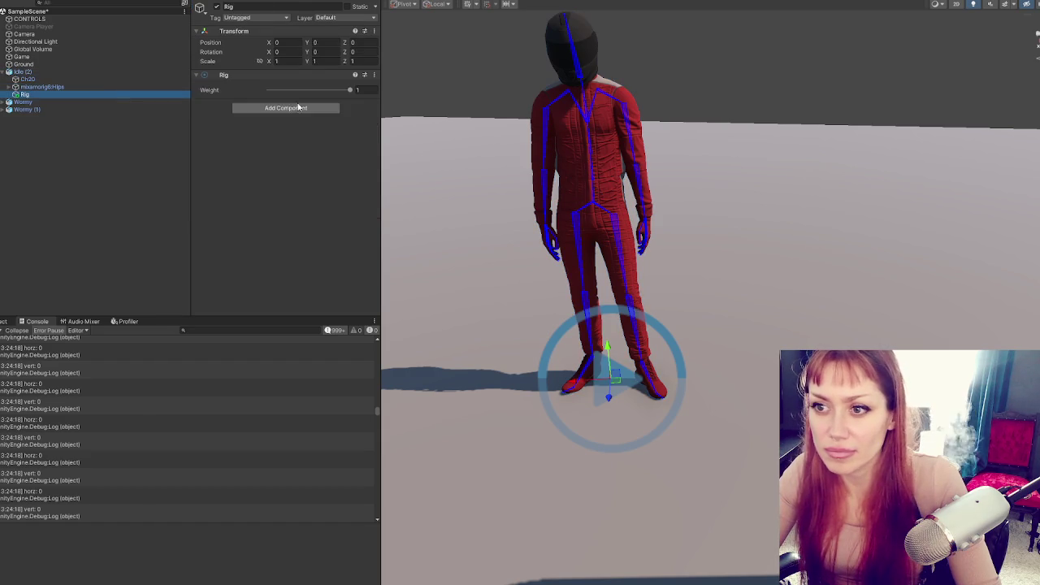
click(31, 72)
click(28, 79)
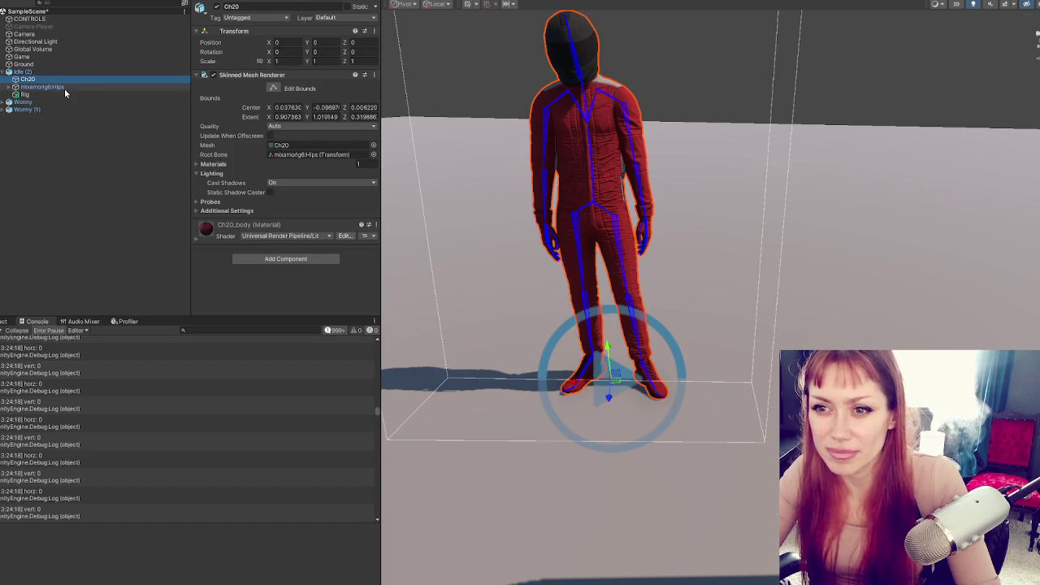
click(64, 86)
click(51, 95)
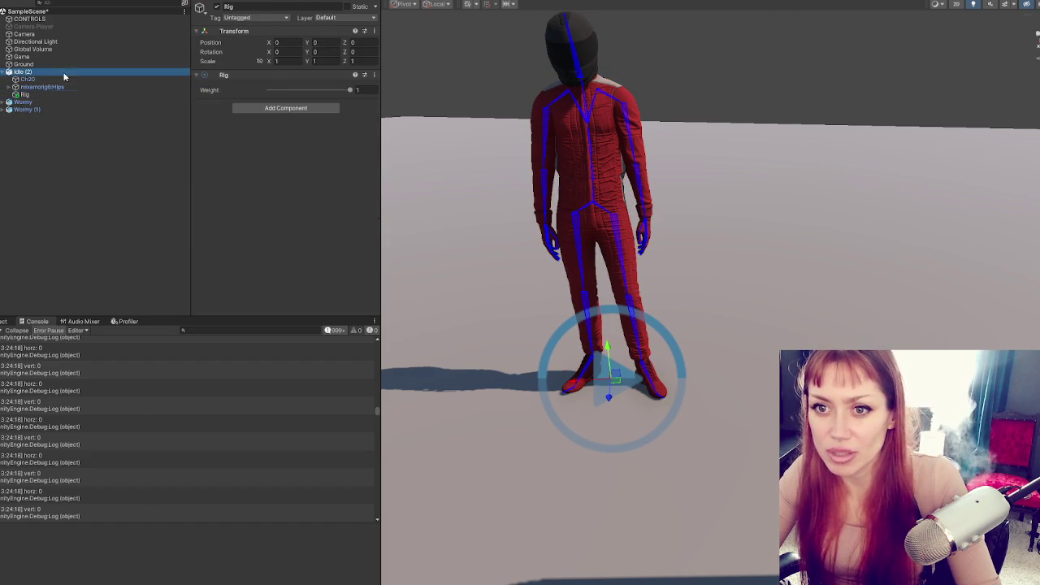
click(65, 72)
click(88, 96)
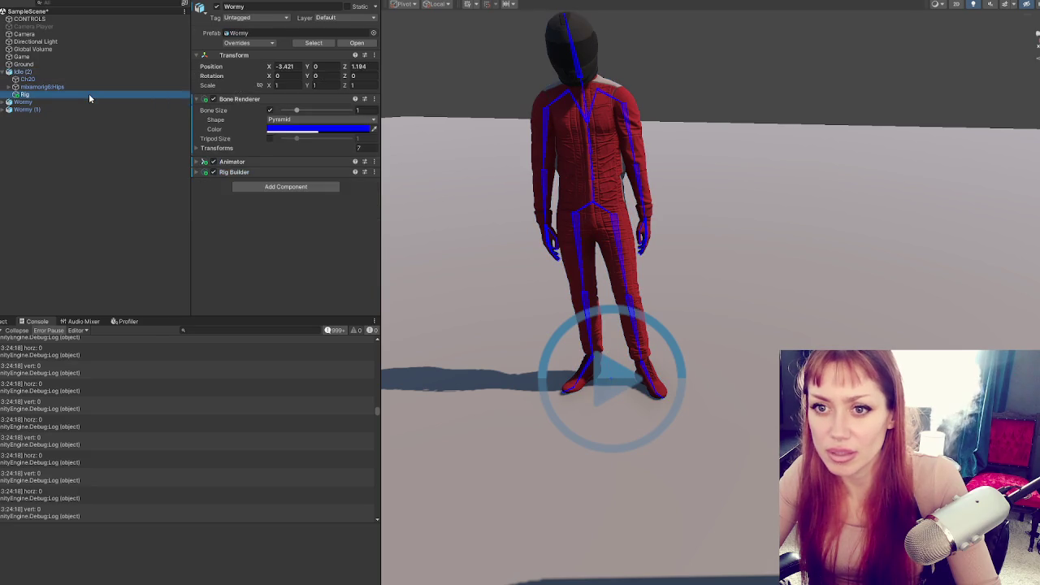
right_click(88, 96)
- Create an Arm Rig child under Rig with a Two Bone IK Constraint
click(143, 246)
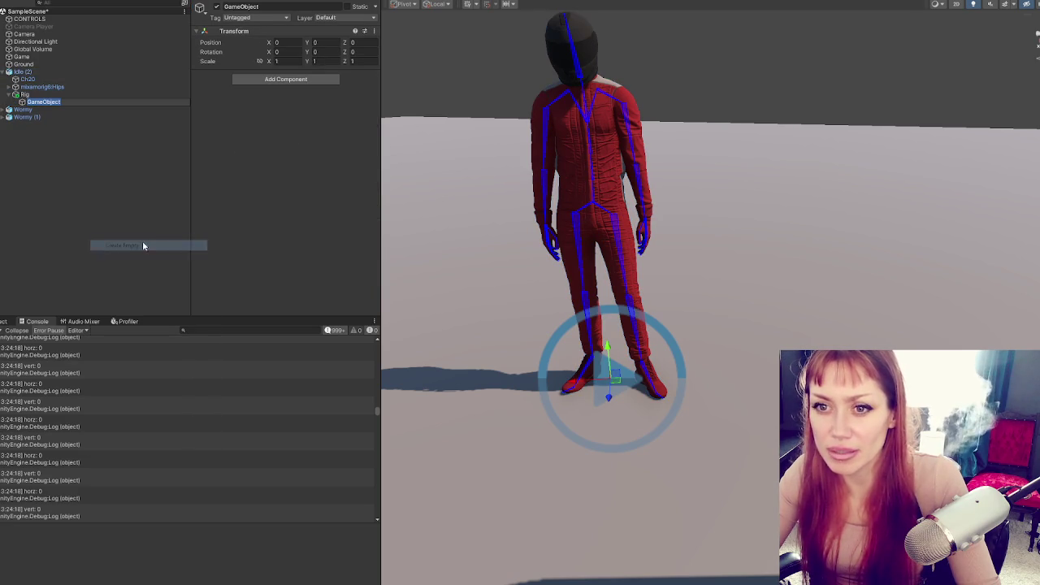
text(Arm Rig)
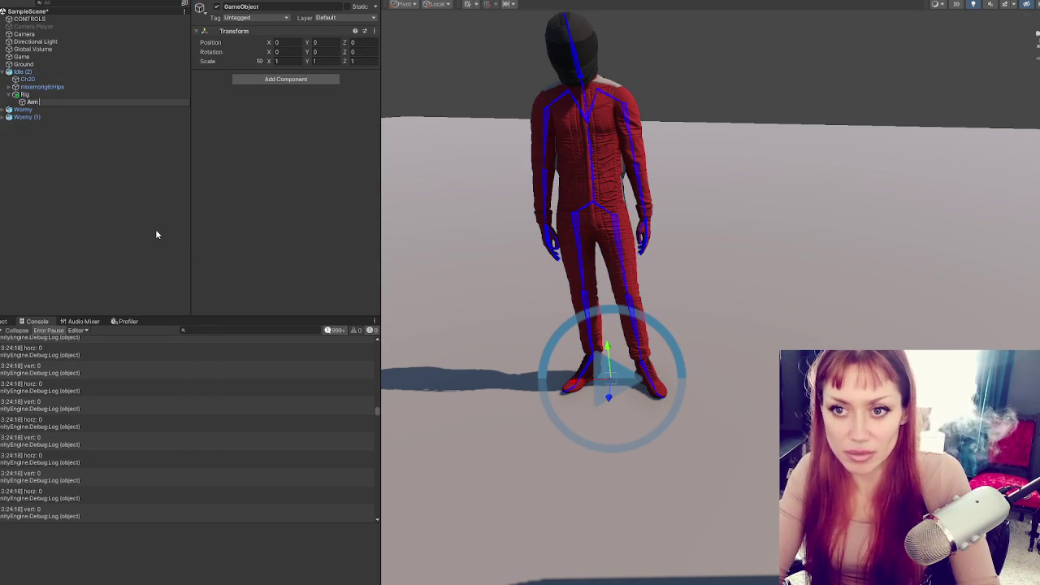
key(Return)
click(286, 78)
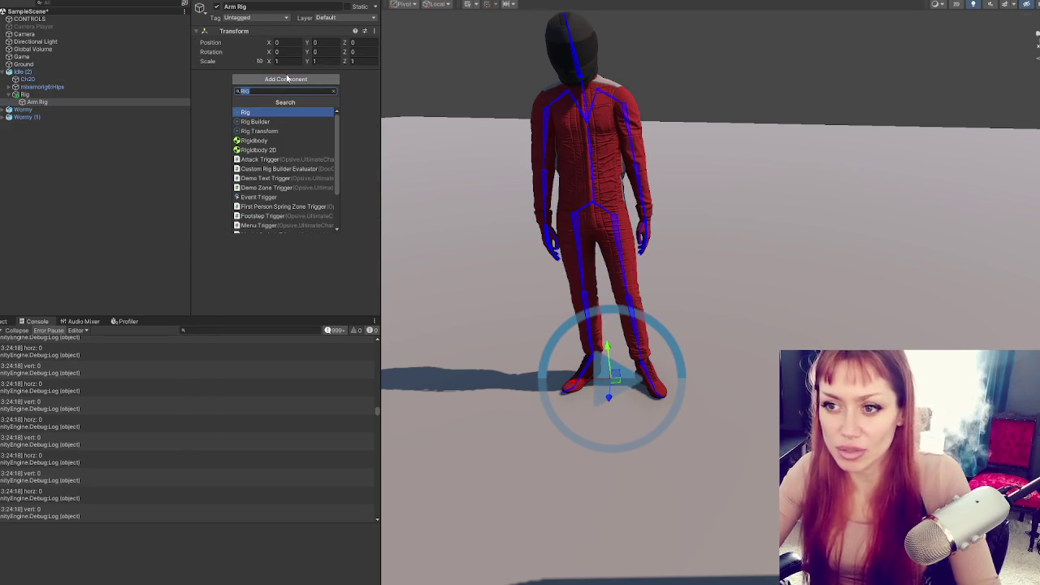
text(two)
click(280, 111)
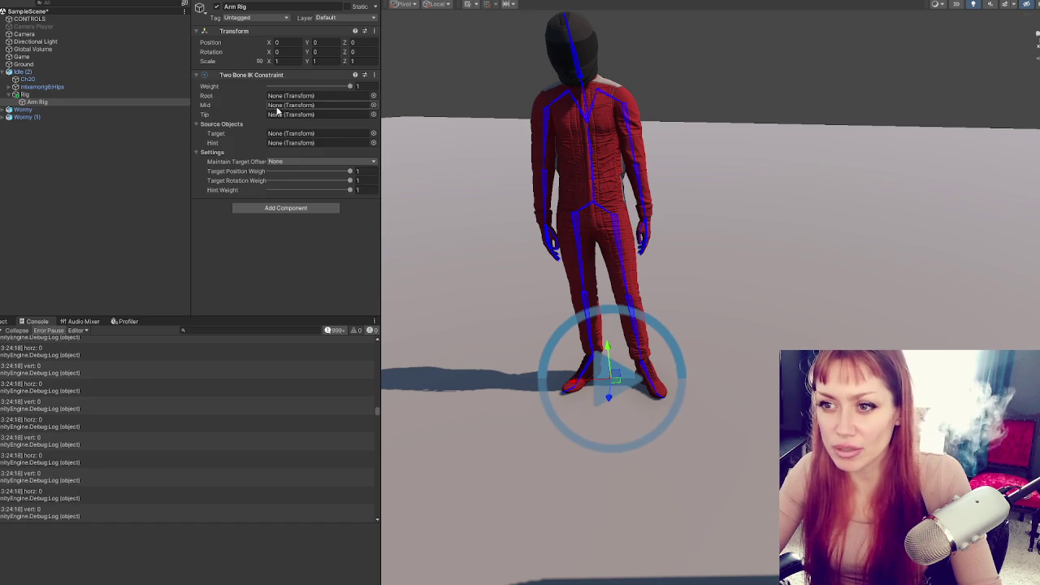
- Set the RightHand bone as the Two Bone IK Constraint's tip
alt+click(10, 87)
scroll(97, 146, down, 15)
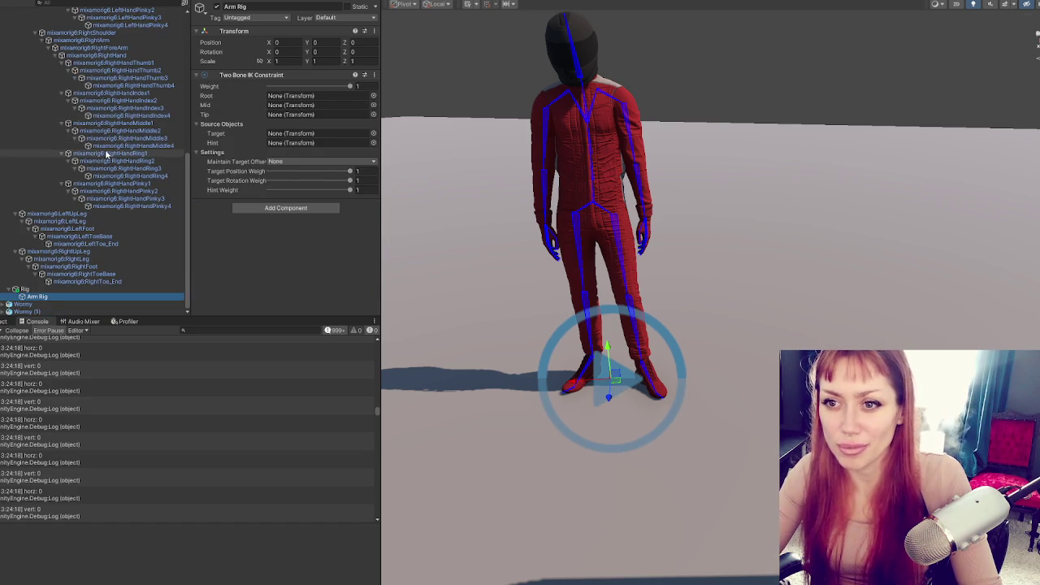
scroll(98, 146, up, 12)
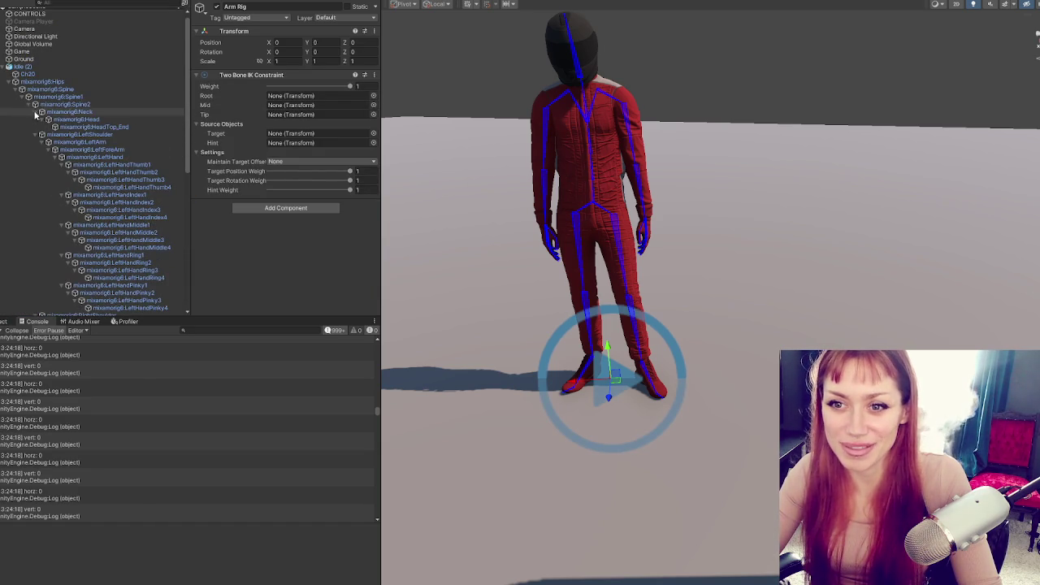
click(35, 112)
click(41, 119)
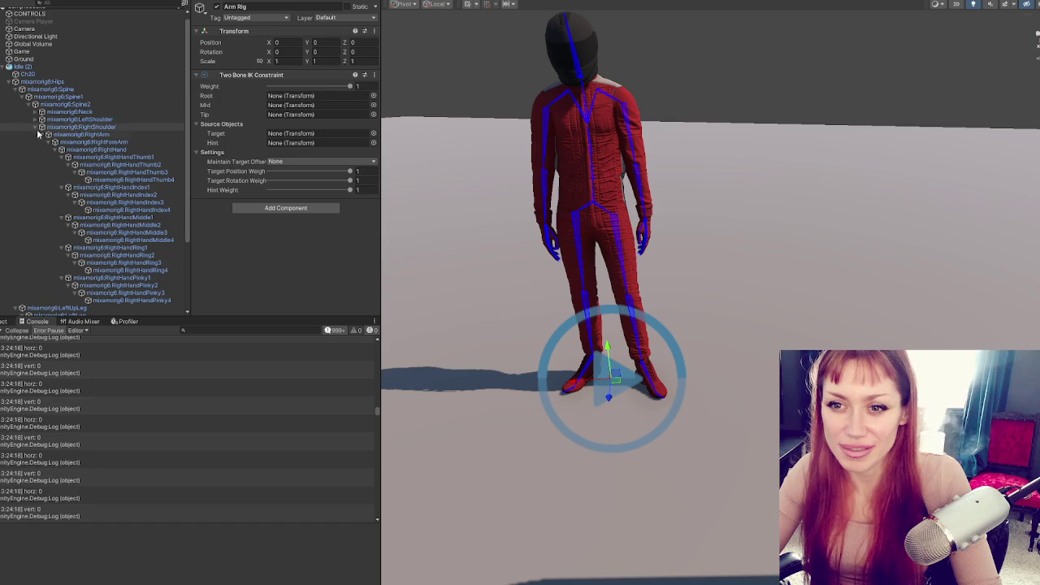
click(61, 157)
click(61, 150)
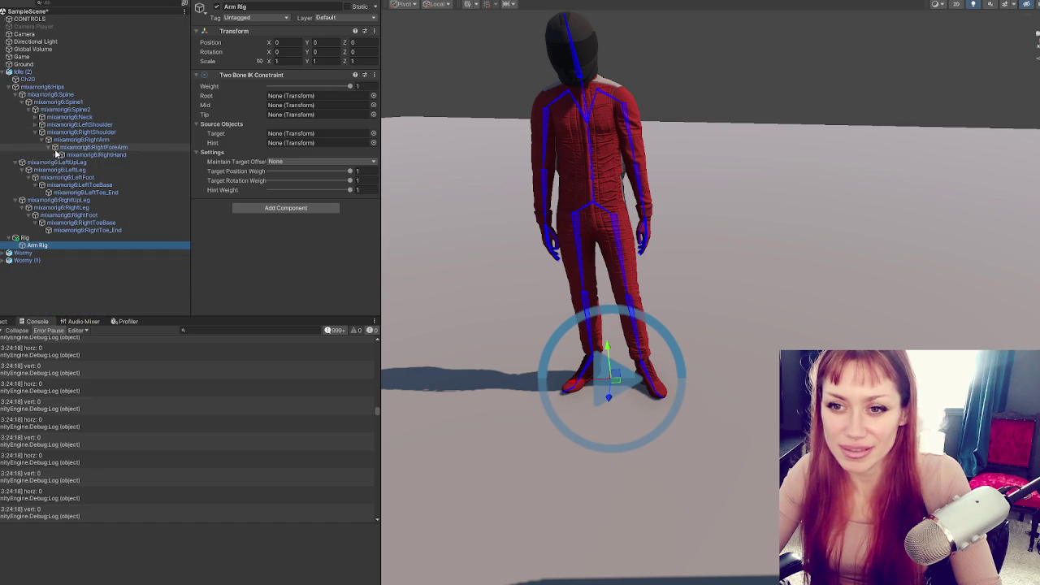
click(21, 163)
click(16, 169)
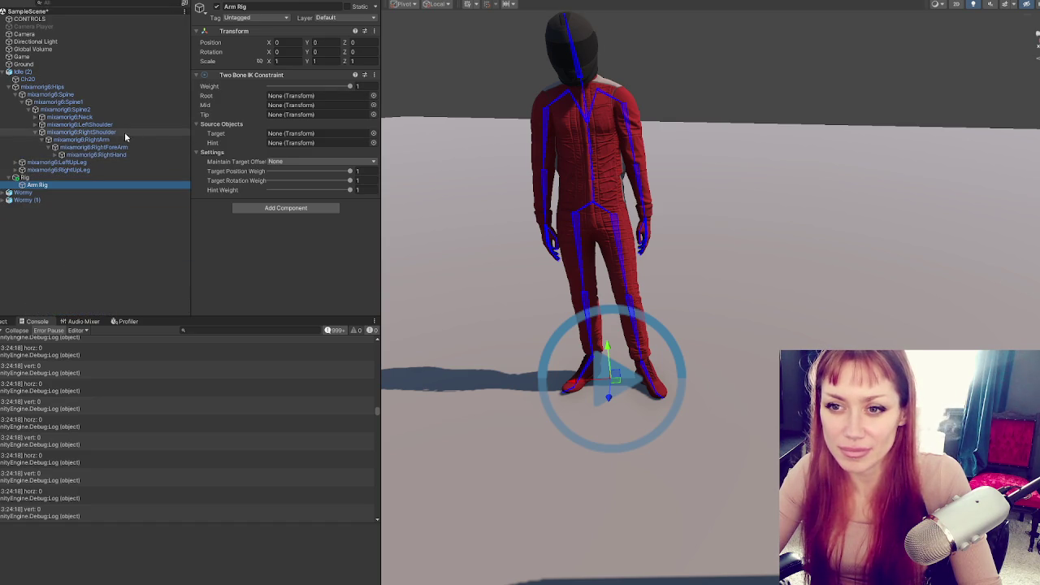
drag(116, 159, 305, 143)
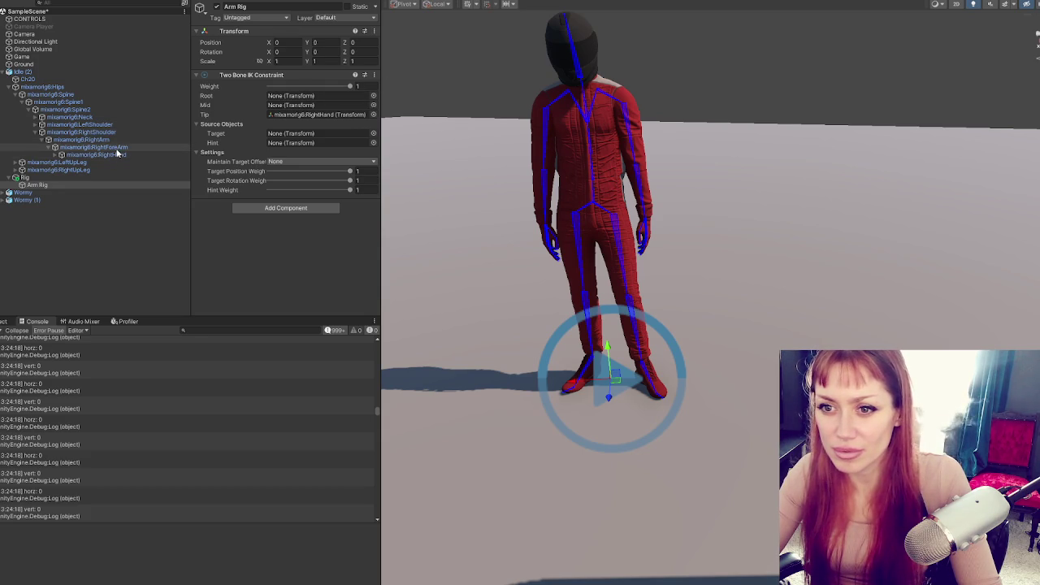
- Run Auto Setup from Tip to fill root, mid, target and hint, then inspect Arm Rig_target
click(374, 75)
click(431, 250)
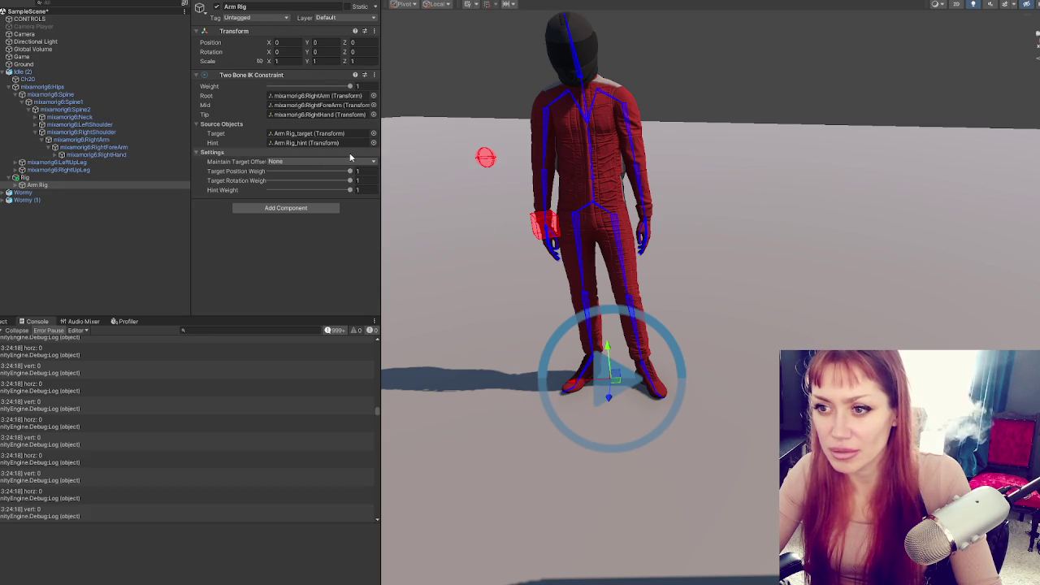
click(322, 115)
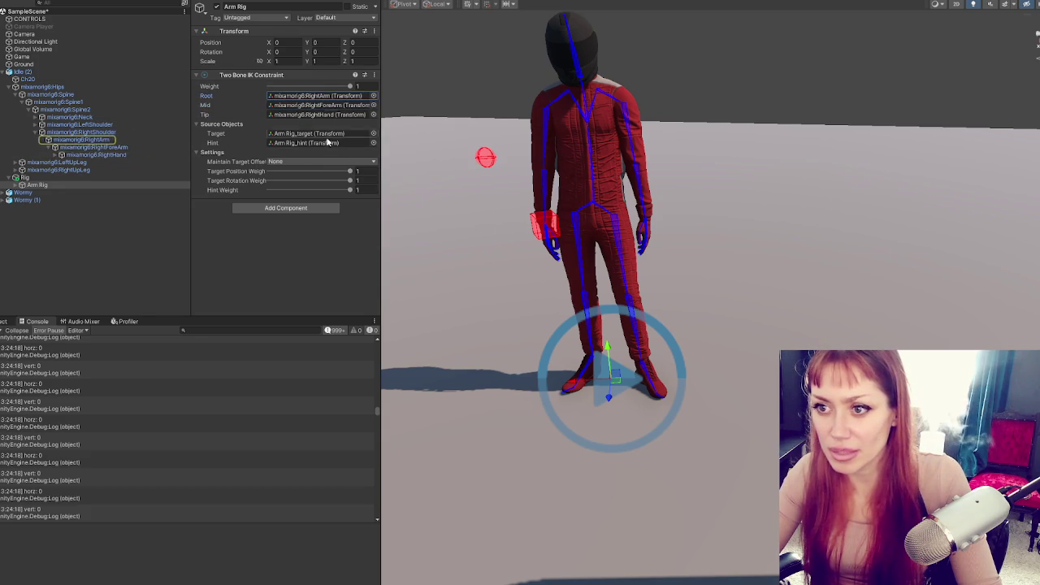
click(327, 134)
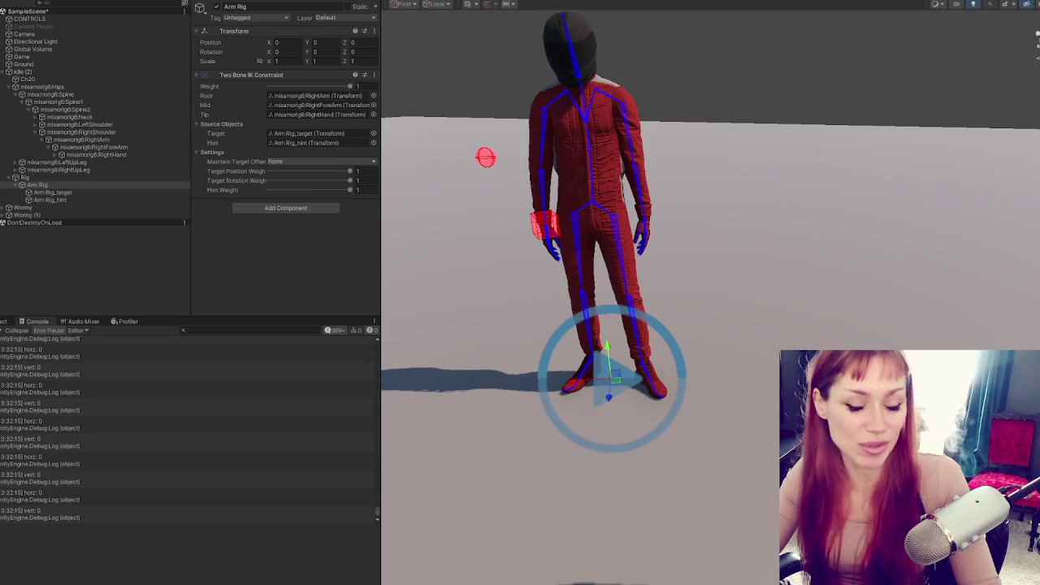
click(49, 193)
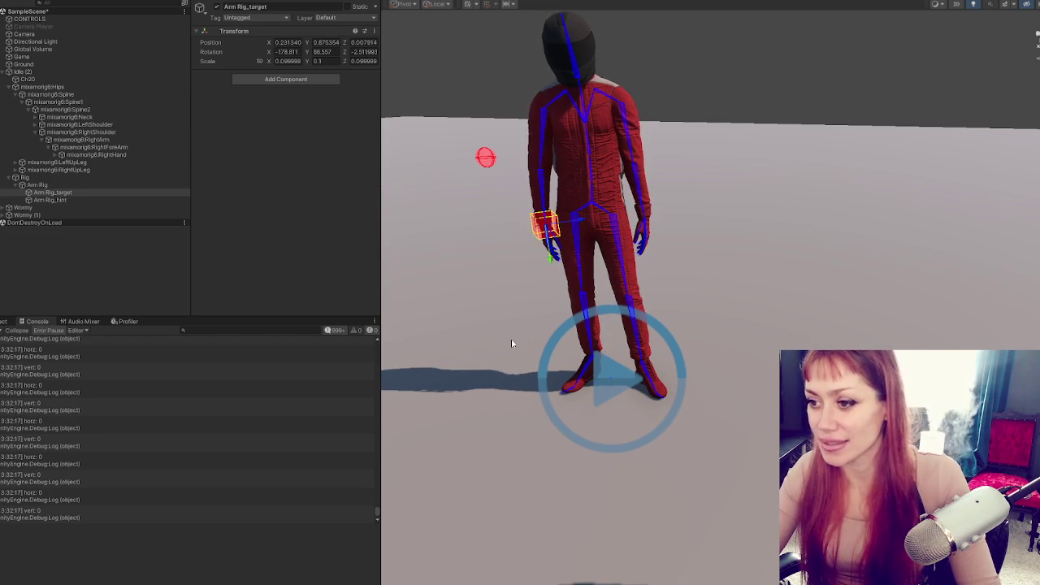
- In Play mode, move and rotate Arm Rig_target to test the right arm following it
key(f)
mouse_move(693, 231)
mouse_down()
mouse_move(812, 227)
mouse_move(638, 218)
mouse_move(723, 231)
mouse_move(752, 264)
mouse_move(755, 165)
mouse_up()
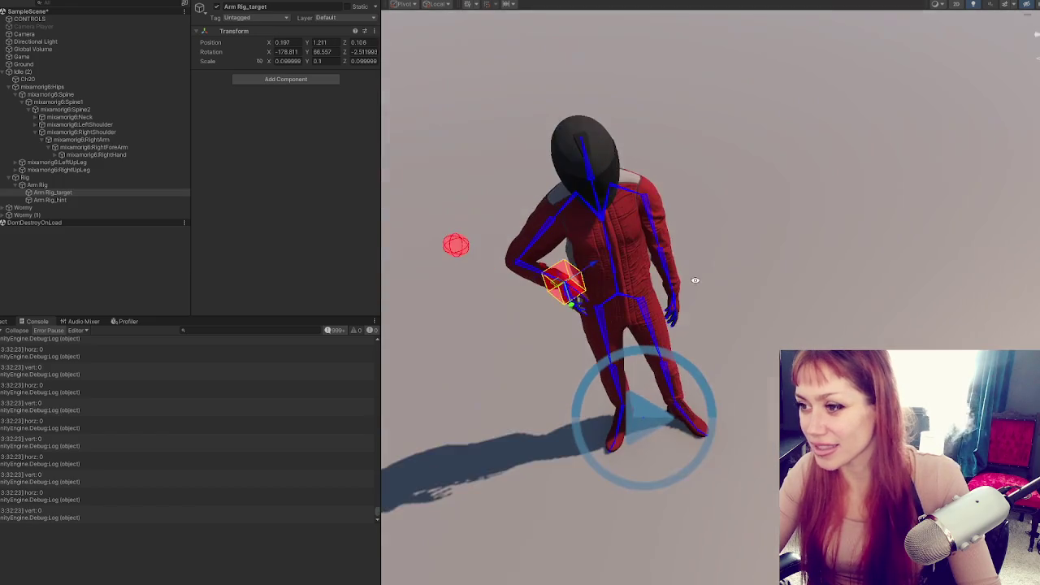
mouse_move(558, 276)
mouse_down()
mouse_move(685, 212)
mouse_move(679, 171)
mouse_move(803, 189)
mouse_move(768, 191)
mouse_up()
mouse_move(780, 235)
mouse_down()
mouse_move(823, 262)
mouse_move(780, 236)
mouse_up()
key(e)
mouse_move(829, 174)
mouse_down()
mouse_move(754, 137)
mouse_move(671, 135)
mouse_move(725, 130)
mouse_up()
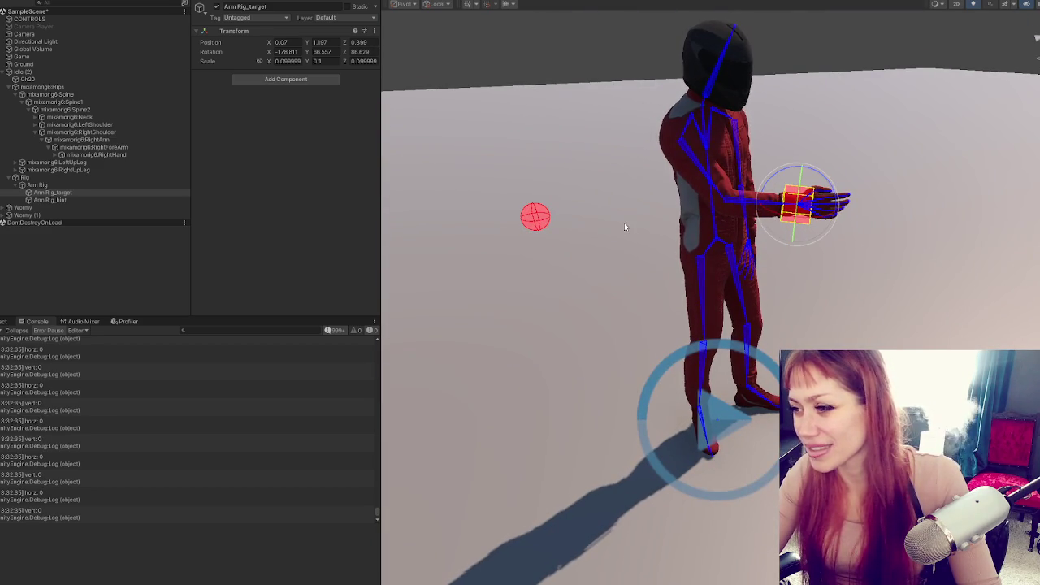
key(ctrl+z)
key(ctrl+z)
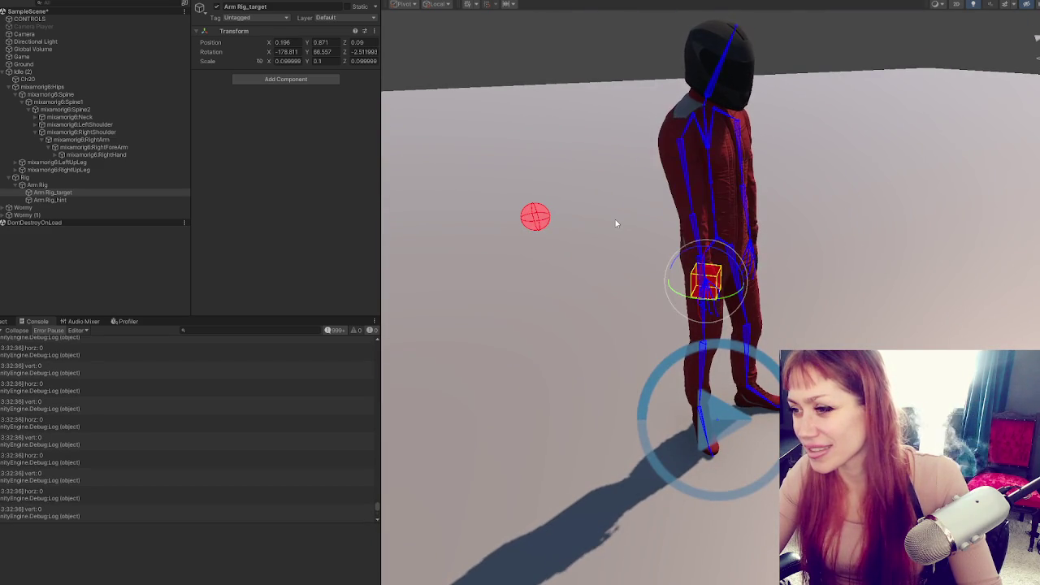
mouse_move(763, 214)
mouse_down()
mouse_move(715, 227)
mouse_move(772, 241)
mouse_move(650, 266)
mouse_up()
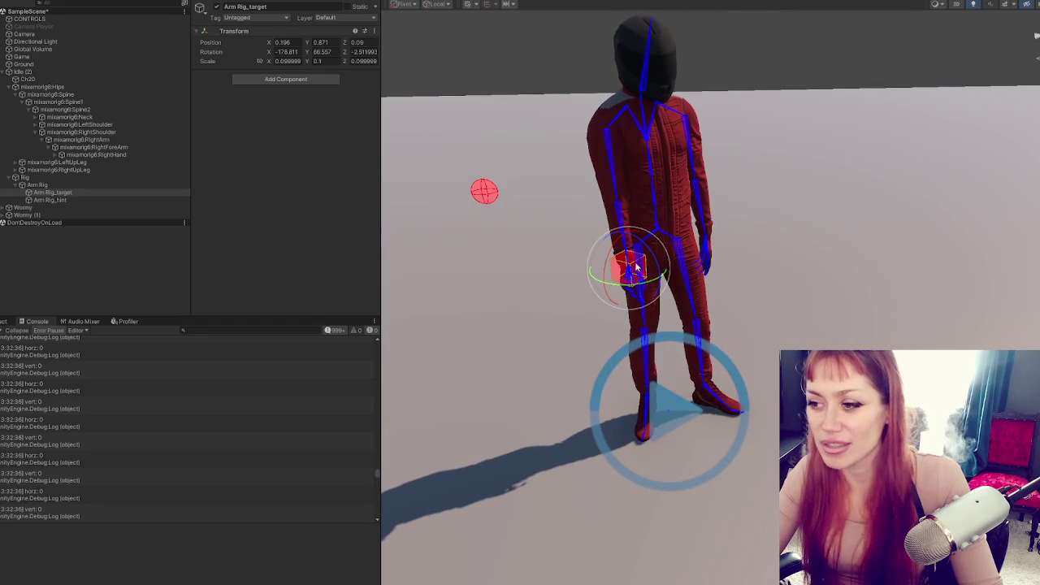
mouse_move(632, 270)
mouse_down()
mouse_move(715, 346)
mouse_move(703, 354)
mouse_move(757, 235)
mouse_move(752, 217)
mouse_move(683, 195)
mouse_move(756, 234)
mouse_move(635, 183)
mouse_move(719, 207)
mouse_up()
- Raise and lower the elbow hint, place the hand target at 0.228, 1.24, 0.574, and exit Play mode
click(658, 193)
scroll(659, 193, down, 5)
drag(495, 174, 451, 33)
scroll(782, 170, up, 5)
click(783, 170)
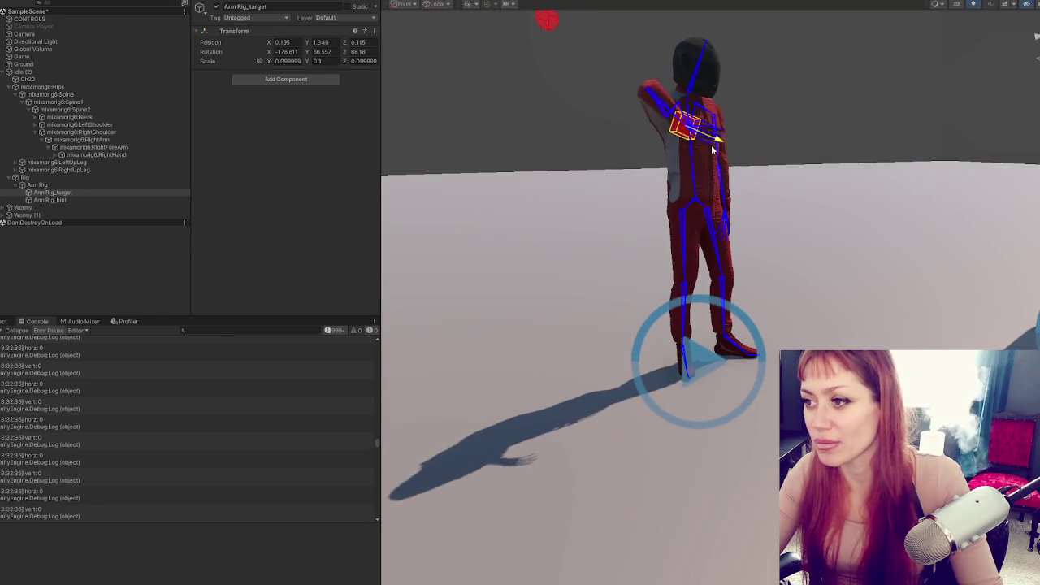
click(547, 20)
mouse_move(547, 19)
mouse_down()
mouse_move(553, 209)
mouse_move(607, 325)
mouse_move(684, 293)
mouse_move(685, 279)
mouse_move(689, 297)
mouse_move(672, 320)
mouse_move(650, 285)
mouse_up()
click(717, 241)
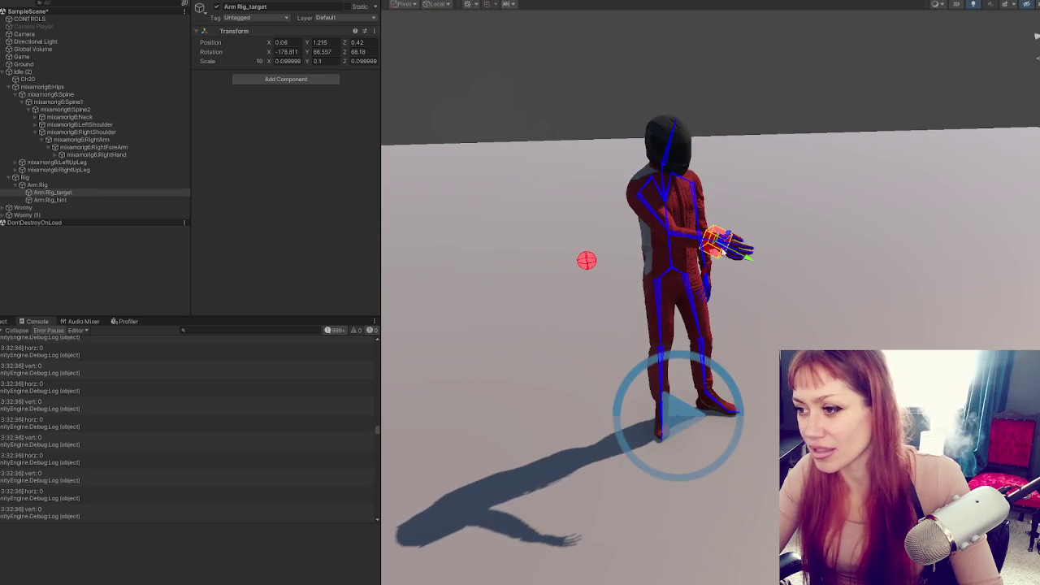
mouse_move(717, 241)
mouse_down()
mouse_move(666, 214)
mouse_move(707, 239)
mouse_move(665, 311)
mouse_move(715, 222)
mouse_move(669, 199)
mouse_move(706, 189)
mouse_move(690, 195)
mouse_up()
mouse_move(645, 166)
mouse_down()
mouse_move(453, 165)
mouse_move(676, 167)
mouse_move(582, 164)
mouse_move(757, 196)
mouse_move(683, 136)
mouse_move(768, 189)
mouse_move(712, 284)
mouse_move(813, 218)
mouse_move(685, 174)
mouse_move(806, 234)
mouse_move(793, 227)
mouse_up()
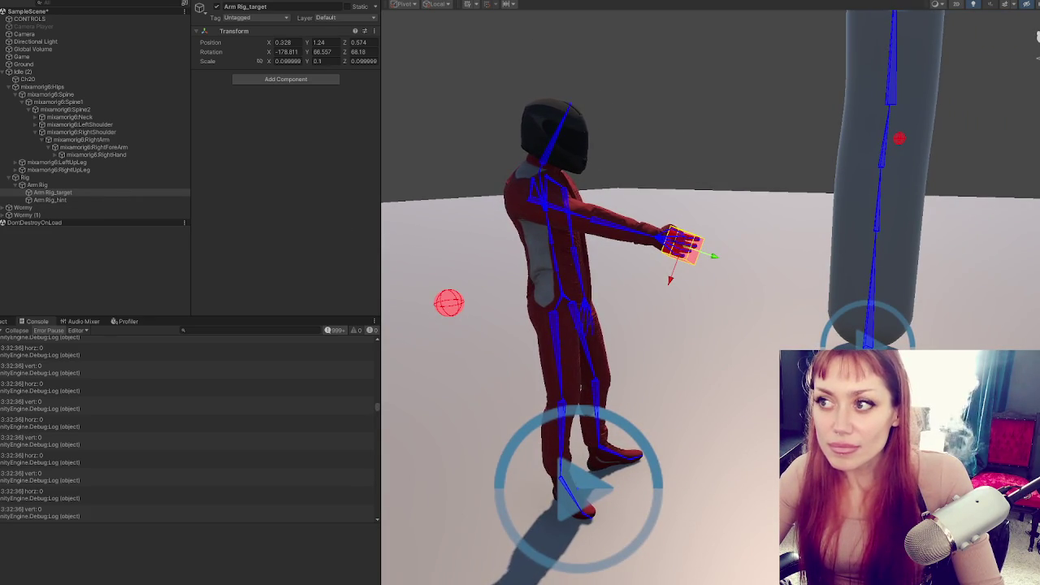
key(ctrl+p)
- Delete the commented Update code and add a [SerializeField] List<Transform> handTargets field
key(alt+Tab)
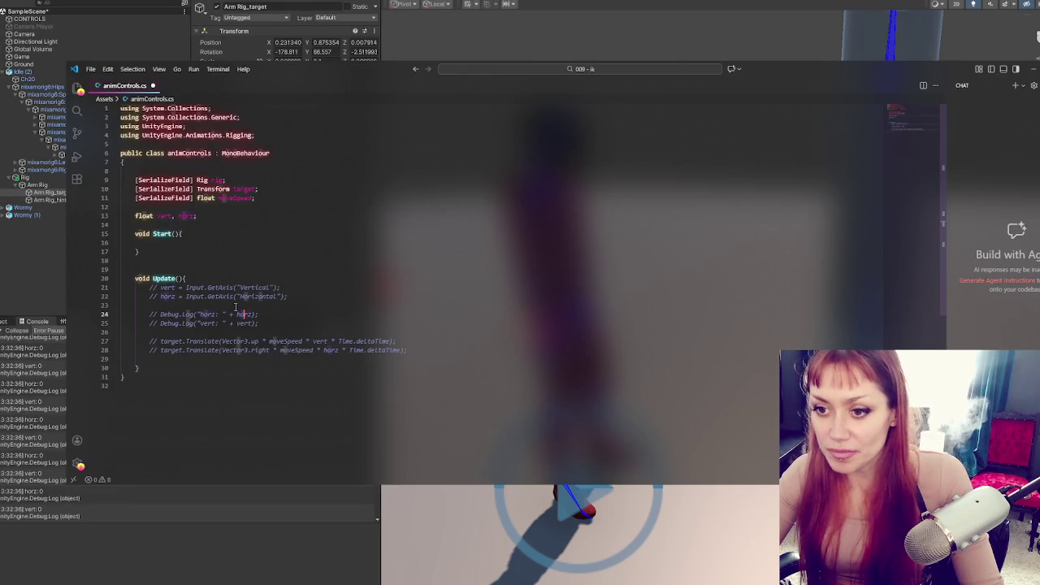
mouse_move(179, 290)
mouse_down()
mouse_move(232, 323)
mouse_move(203, 364)
mouse_up()
key(BackSpace)
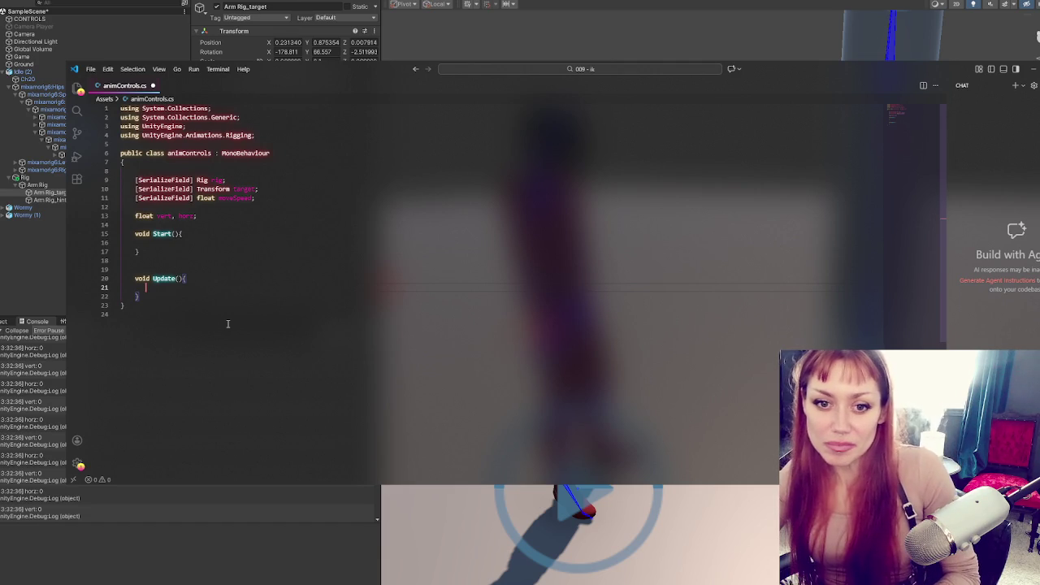
click(295, 198)
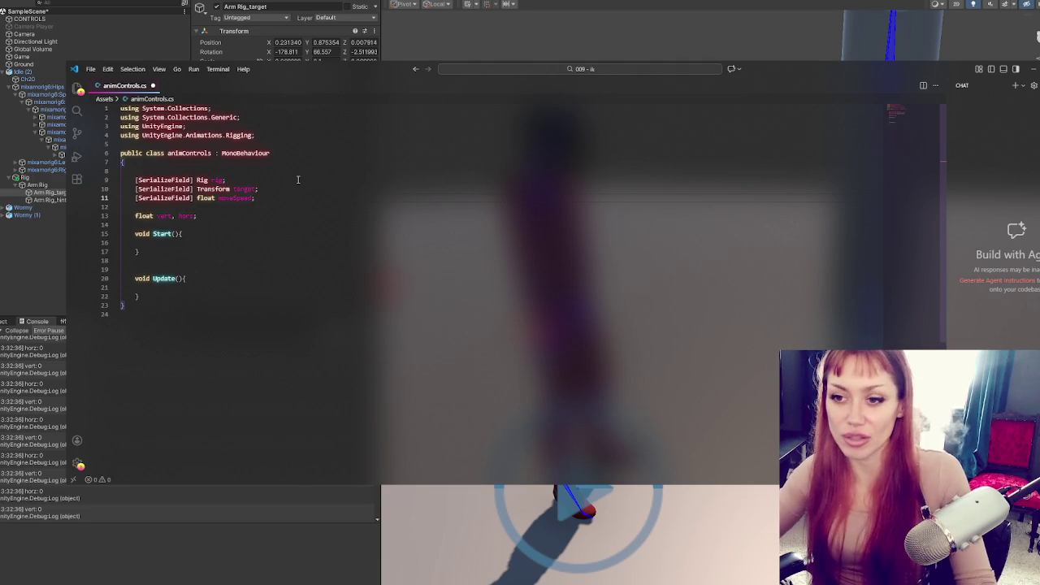
key(Return)
key(Return)
text([Seria)
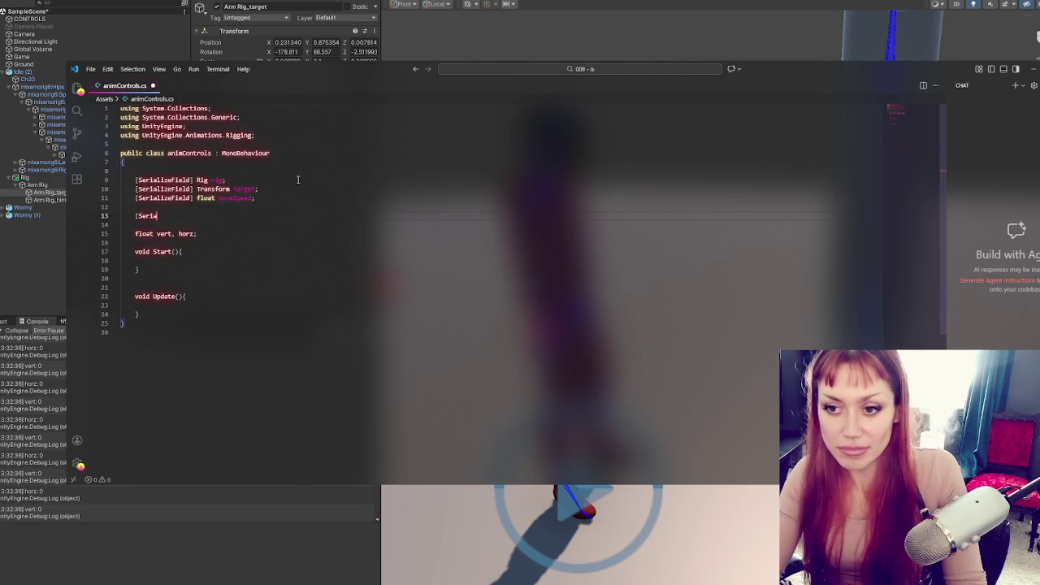
text(lizeField] List<Transform> )
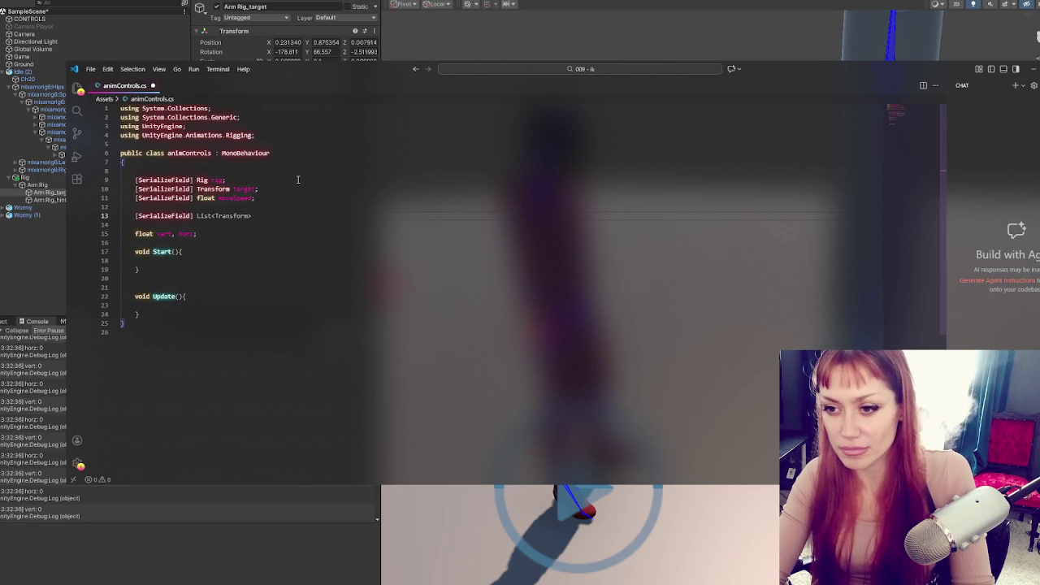
text(ta)
key(BackSpace)
key(BackSpace)
text(ps)
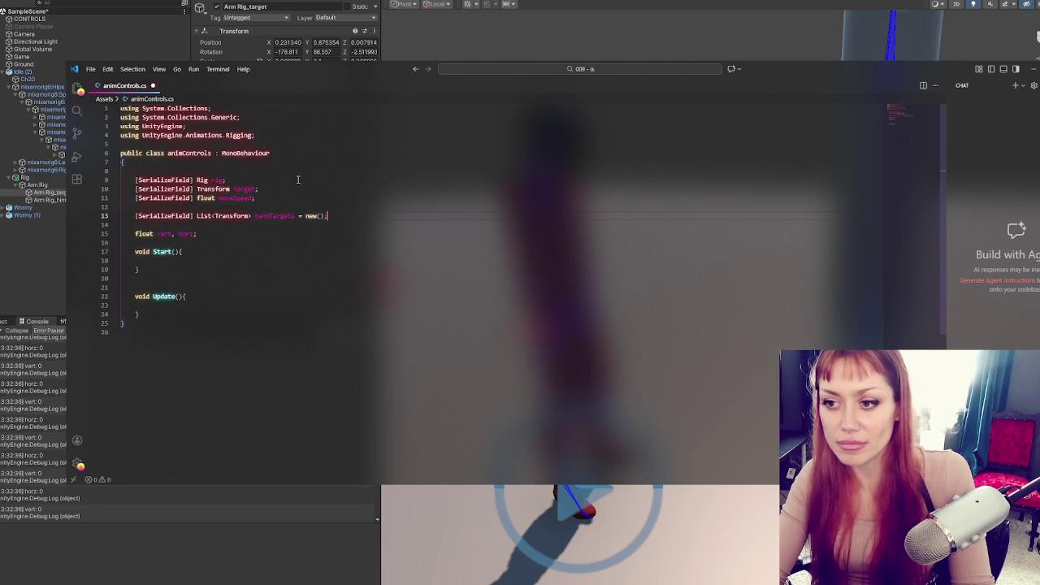
key(Return)
key(Return)
key(ctrl+s)
click(295, 226)
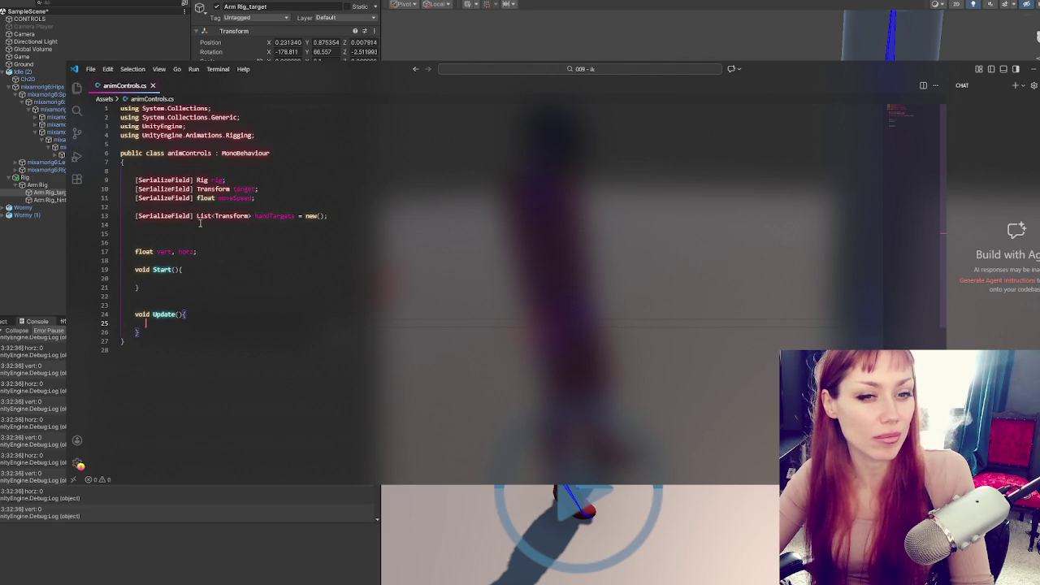
- Replace Start and Update with a SetNextHandTarget method logging "Test" and save
click(214, 298)
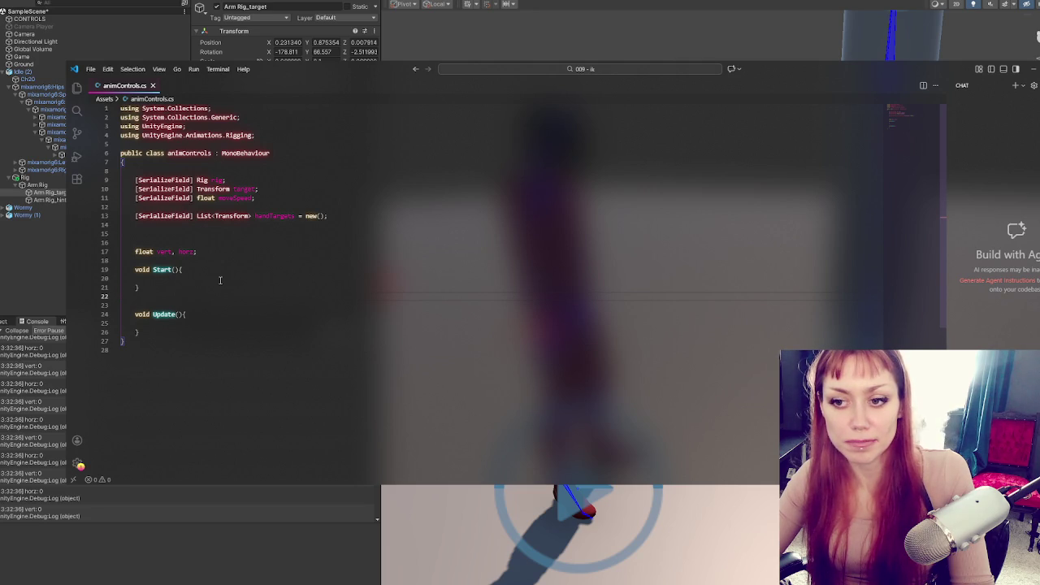
mouse_move(181, 337)
mouse_down()
mouse_move(147, 324)
mouse_move(207, 265)
mouse_up()
key(BackSpace)
text(puSetHa)
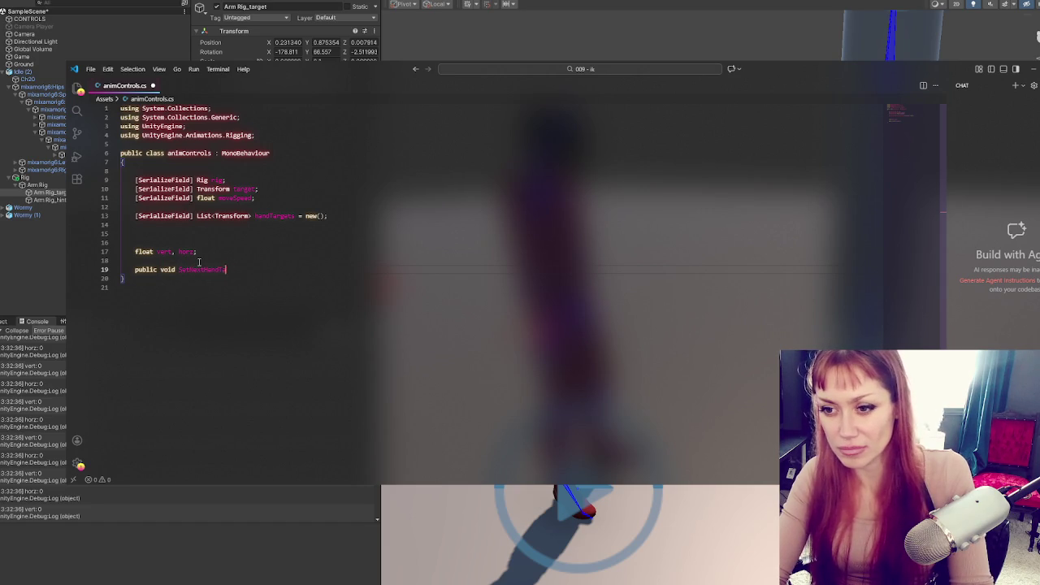
text((){)
key(Return)
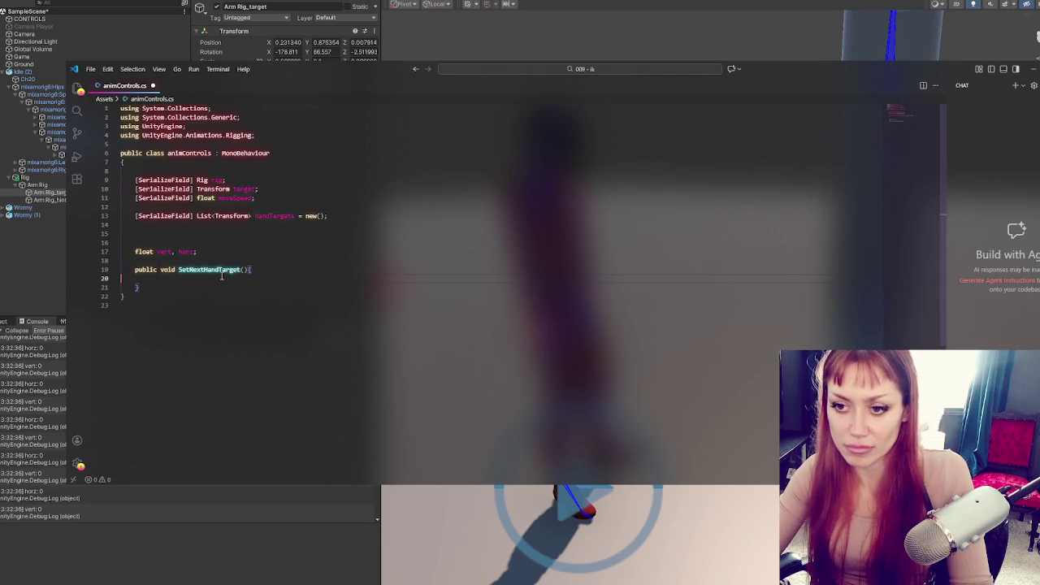
text(Debug.Log()
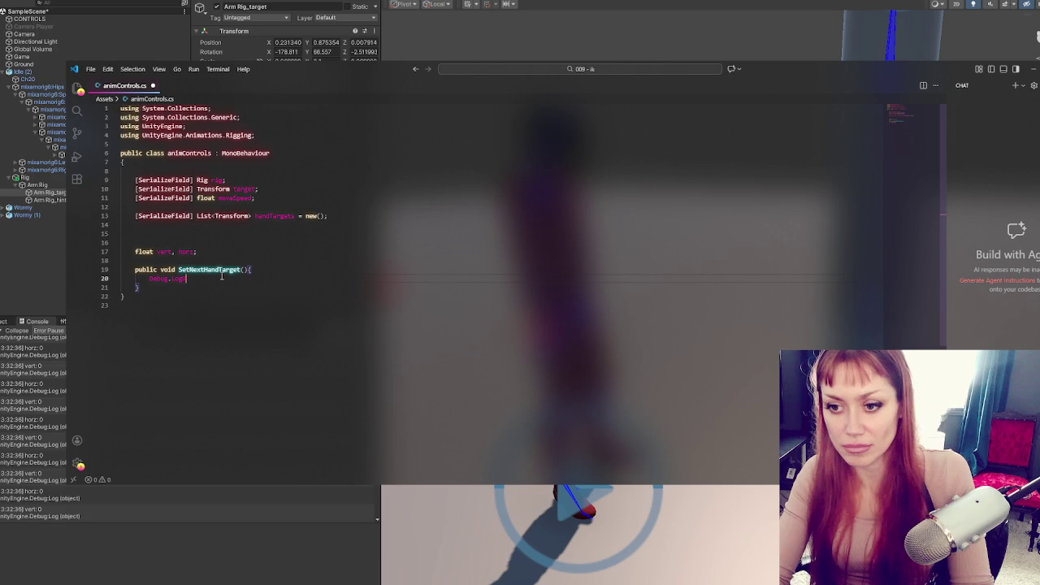
text("Test");)
key(ctrl+s)
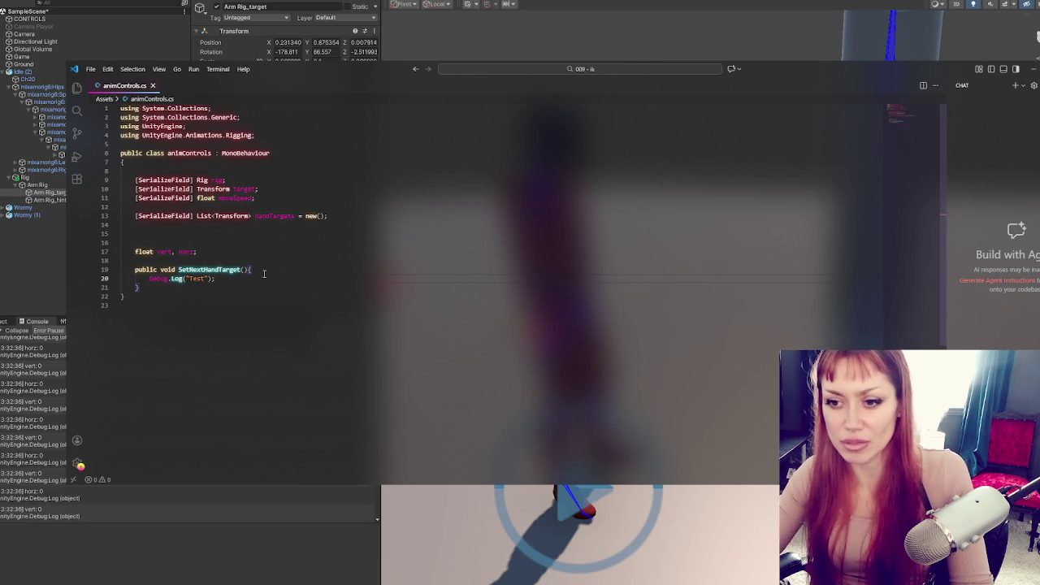
double_click(230, 269)
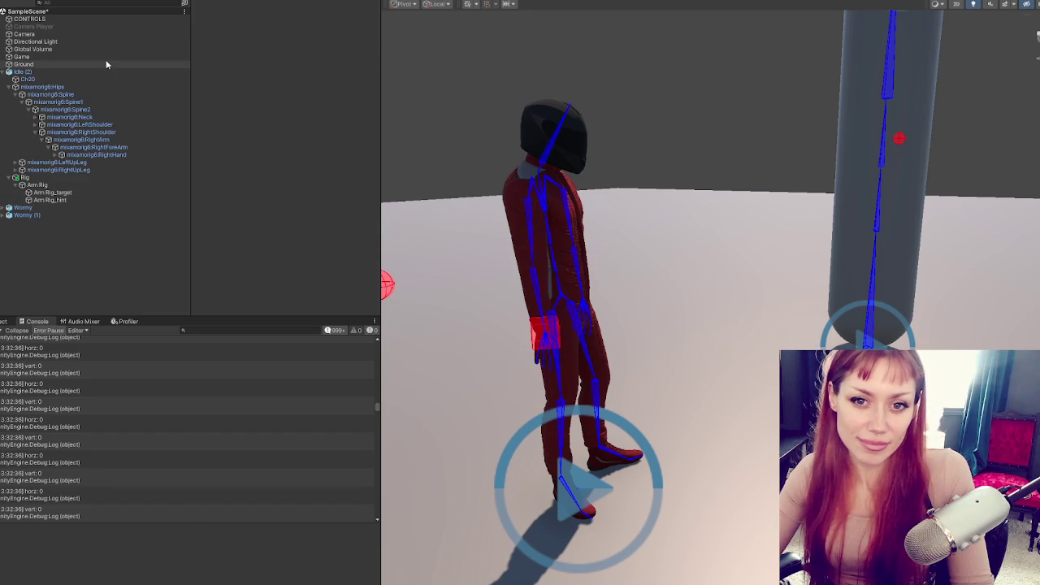
- On Idle (2)'s Bone Renderer, enable Tripod Size and enlarge it to 2.88
click(123, 18)
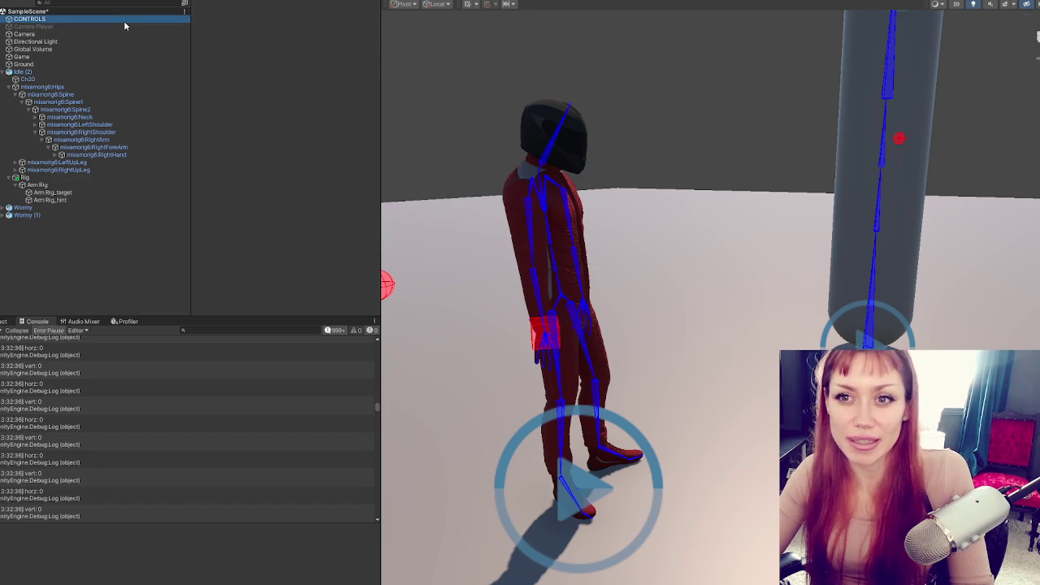
click(137, 72)
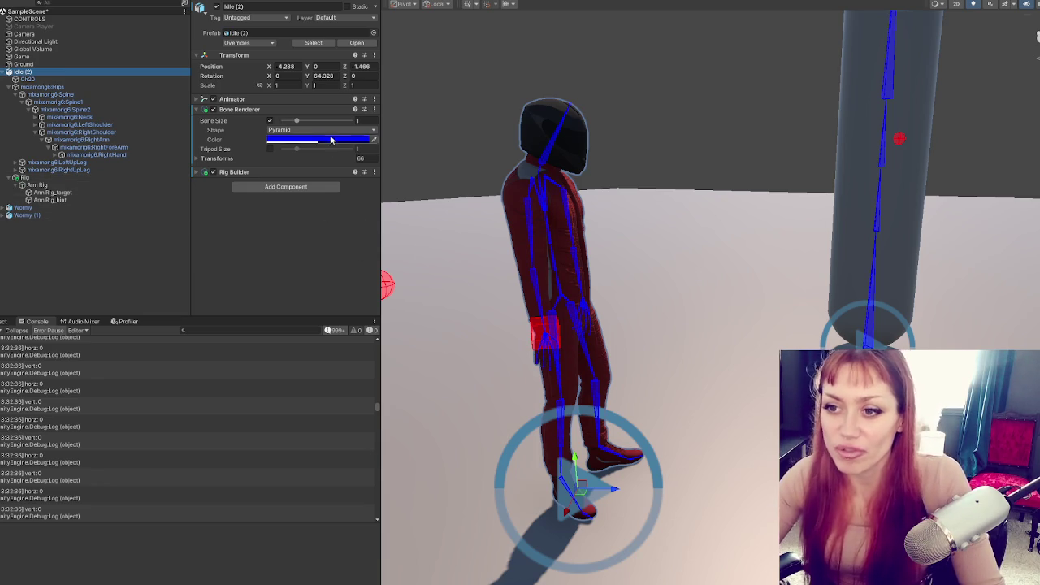
click(270, 149)
drag(304, 152, 323, 148)
drag(731, 292, 836, 288)
drag(878, 270, 569, 273)
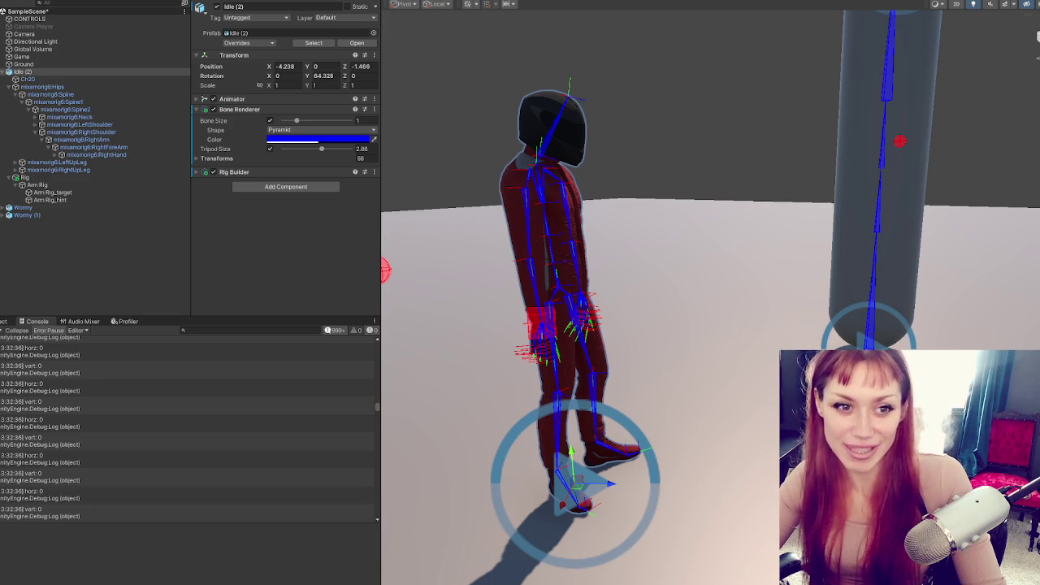
mouse_move(708, 163)
mouse_down()
mouse_move(661, 171)
mouse_move(742, 195)
mouse_move(726, 191)
mouse_up()
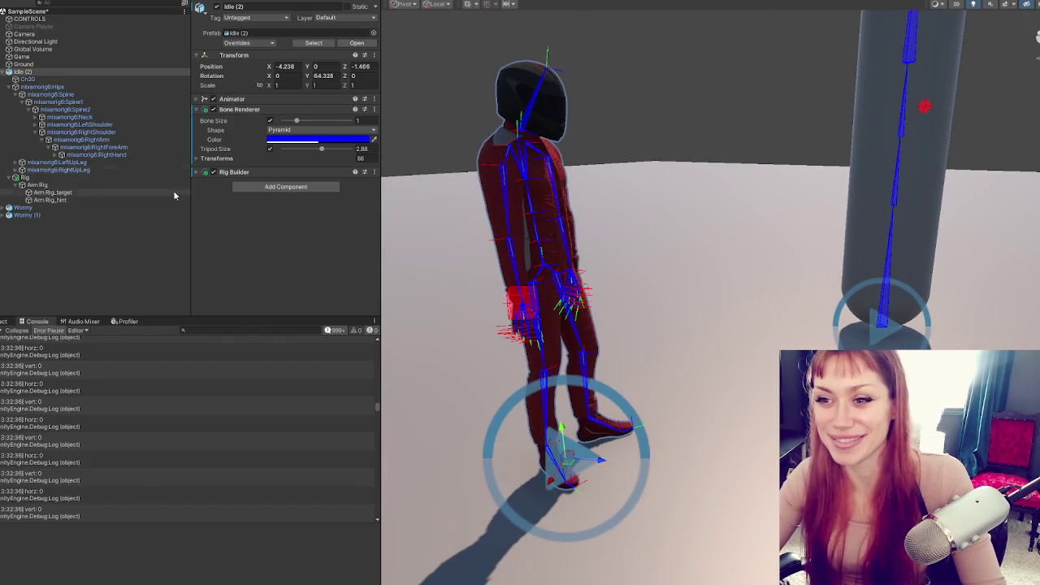
click(244, 172)
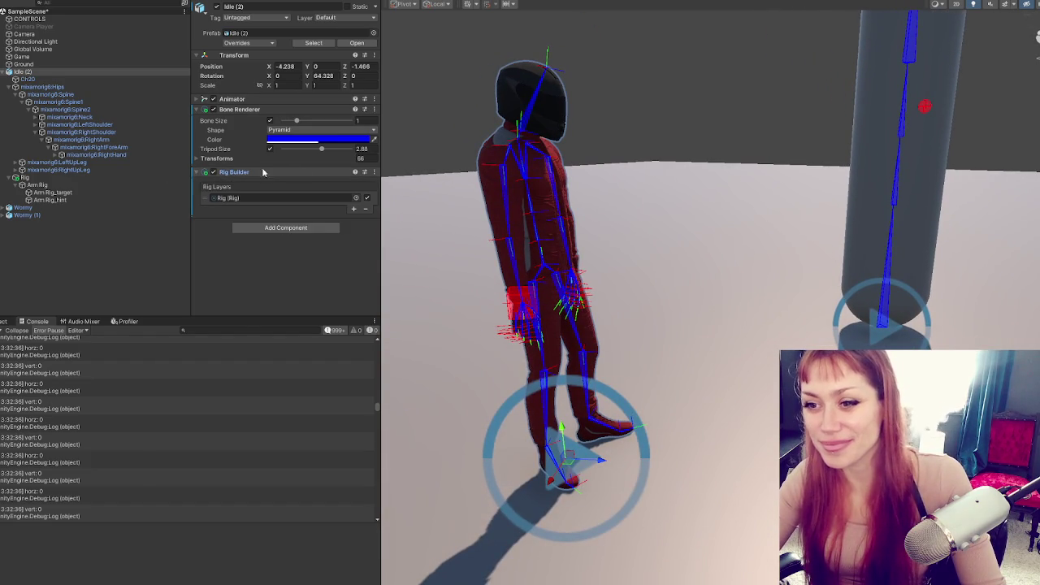
- Check Arm Rig's Two Bone IK Constraint, then view CONTROLS' Anim Controls with Move Speed 0.3
click(714, 143)
mouse_move(715, 144)
mouse_down()
mouse_move(702, 150)
mouse_move(724, 152)
mouse_move(683, 167)
mouse_up()
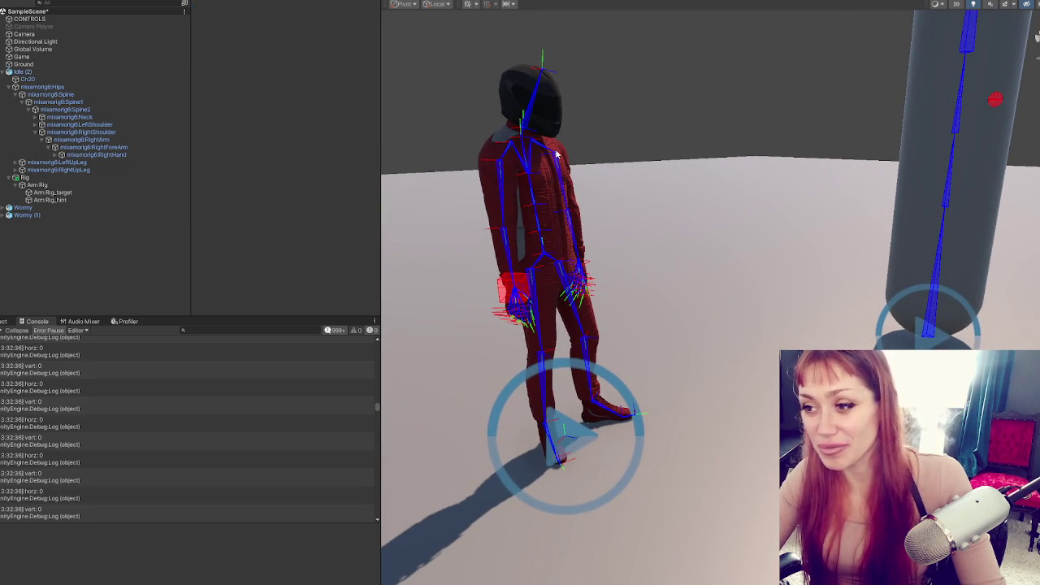
click(151, 214)
click(151, 200)
click(146, 185)
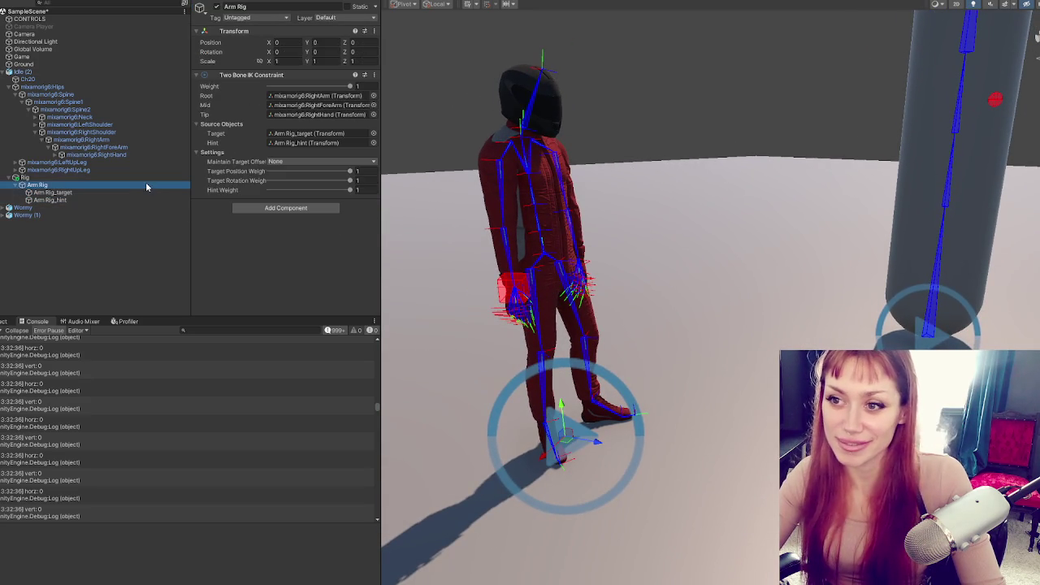
click(106, 194)
click(109, 185)
click(112, 178)
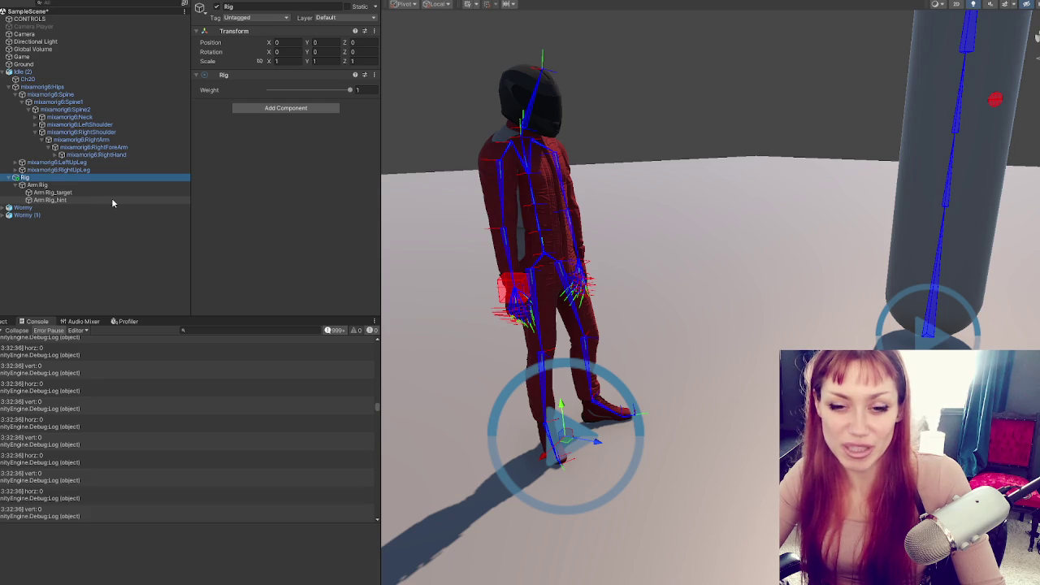
click(81, 185)
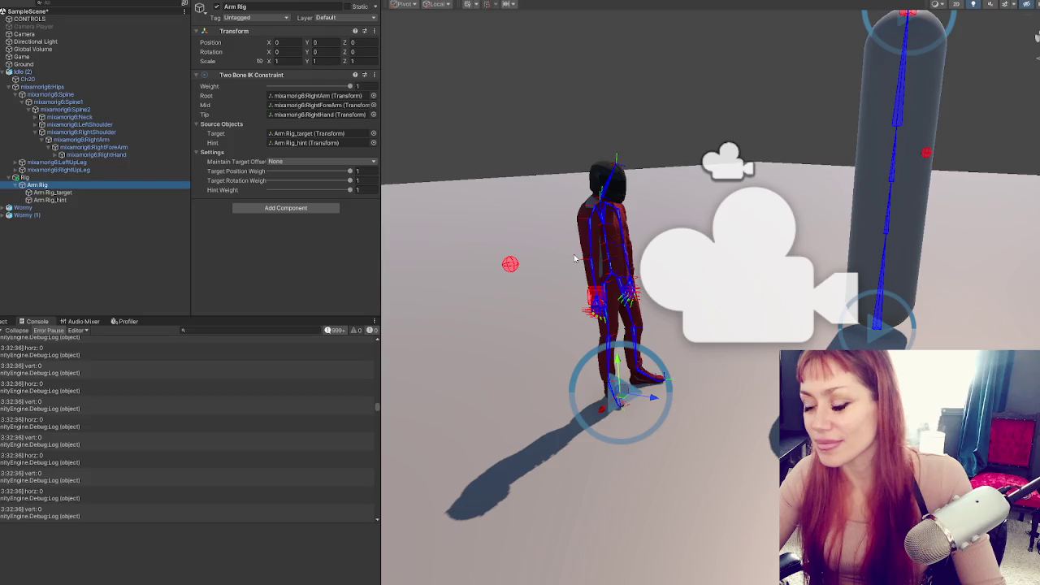
click(33, 19)
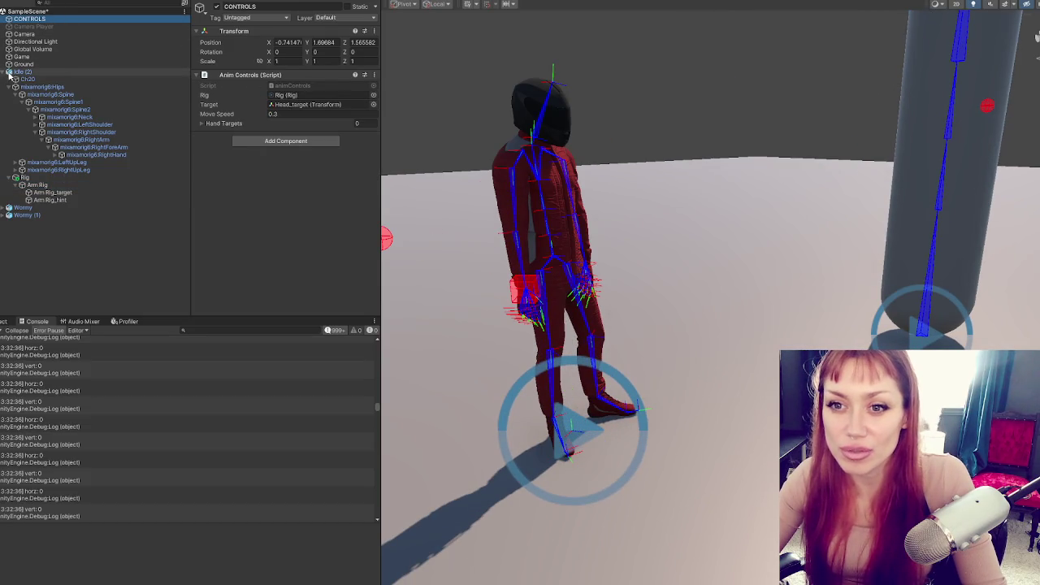
click(62, 3)
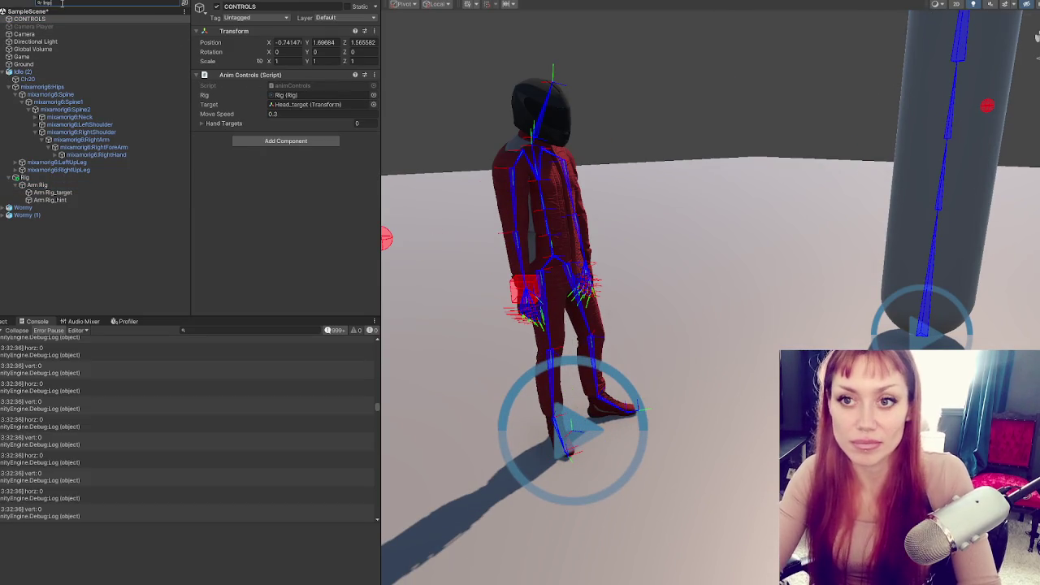
text(InputAction)
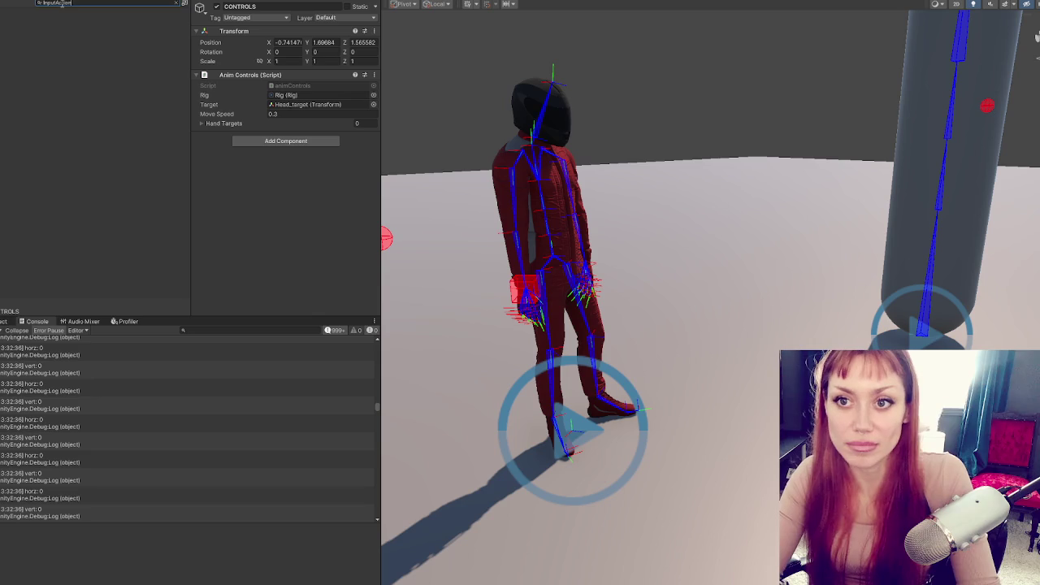
key(BackSpace)
key(BackSpace)
key(BackSpace)
text(Controls)
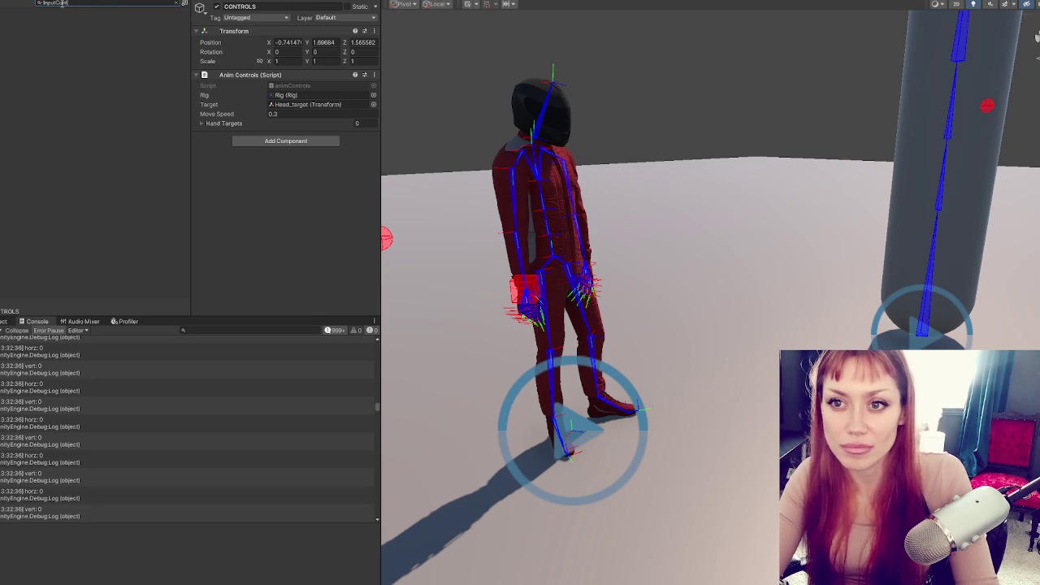
double_click(62, 3)
key(BackSpace)
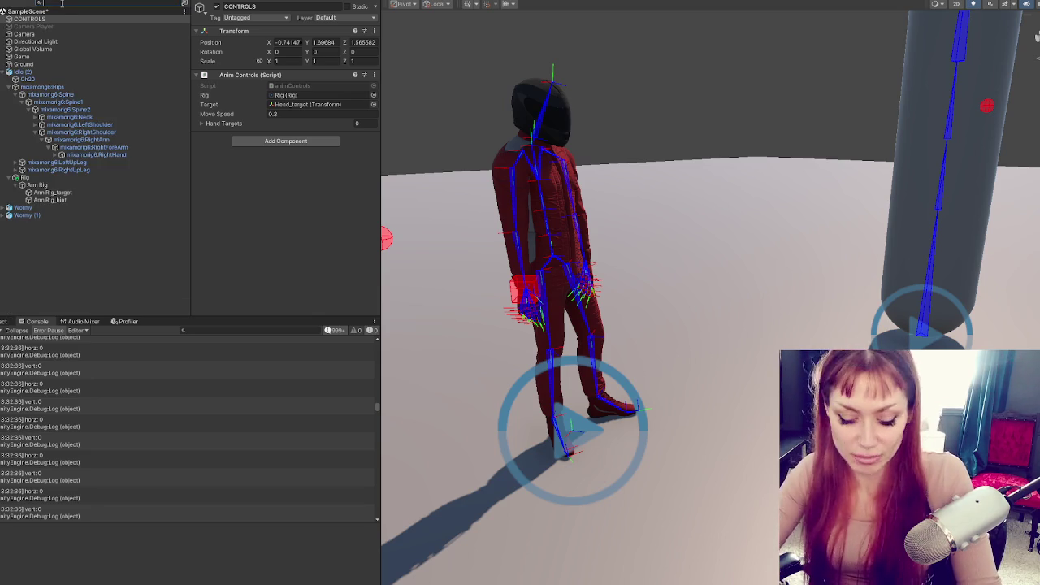
text(InputM)
double_click(62, 3)
key(BackSpace)
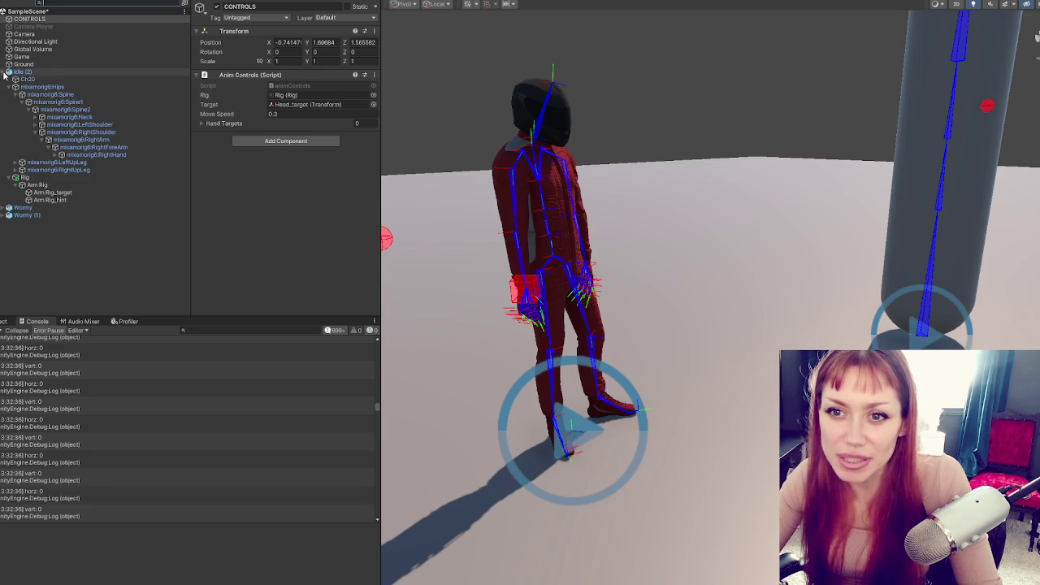
click(5, 72)
right_click(57, 156)
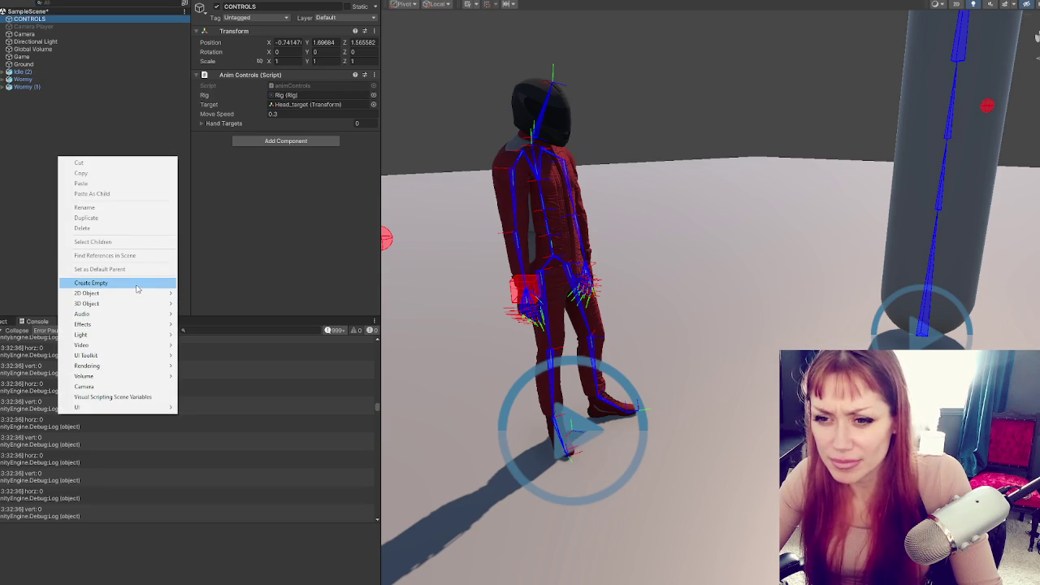
click(136, 284)
text(INPUT)
key(Return)
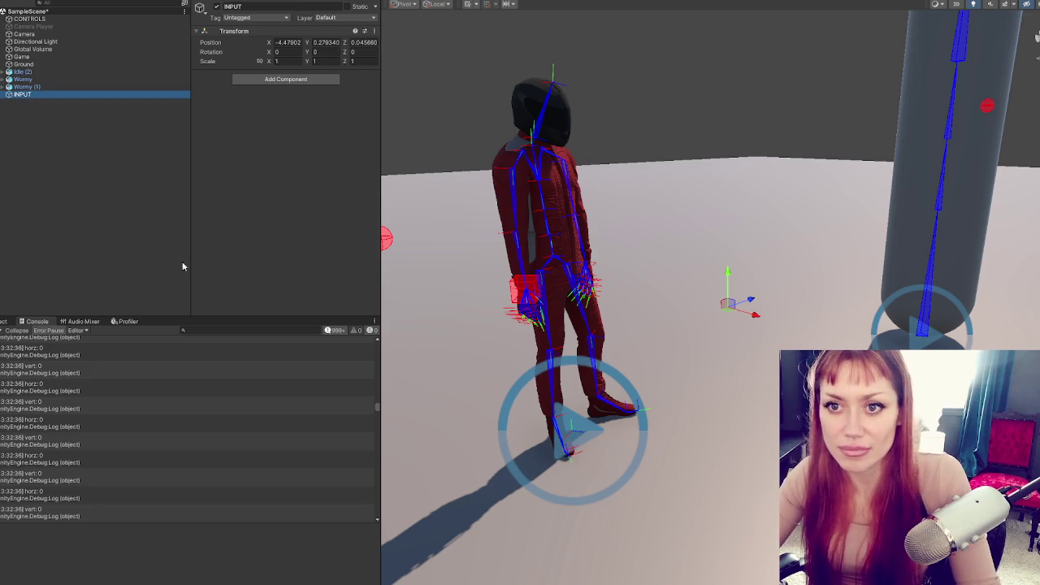
click(324, 80)
text(Input)
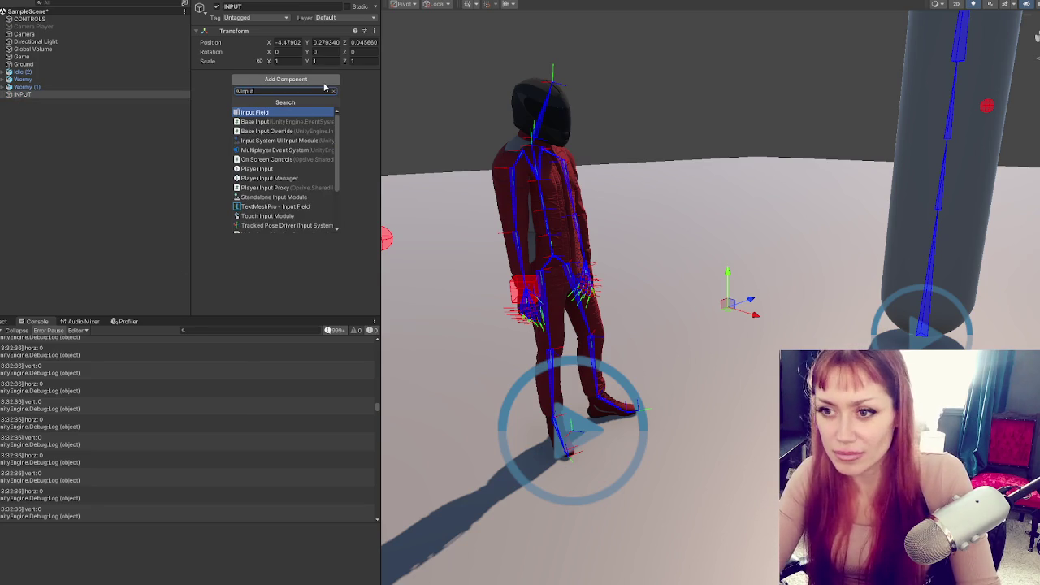
click(285, 169)
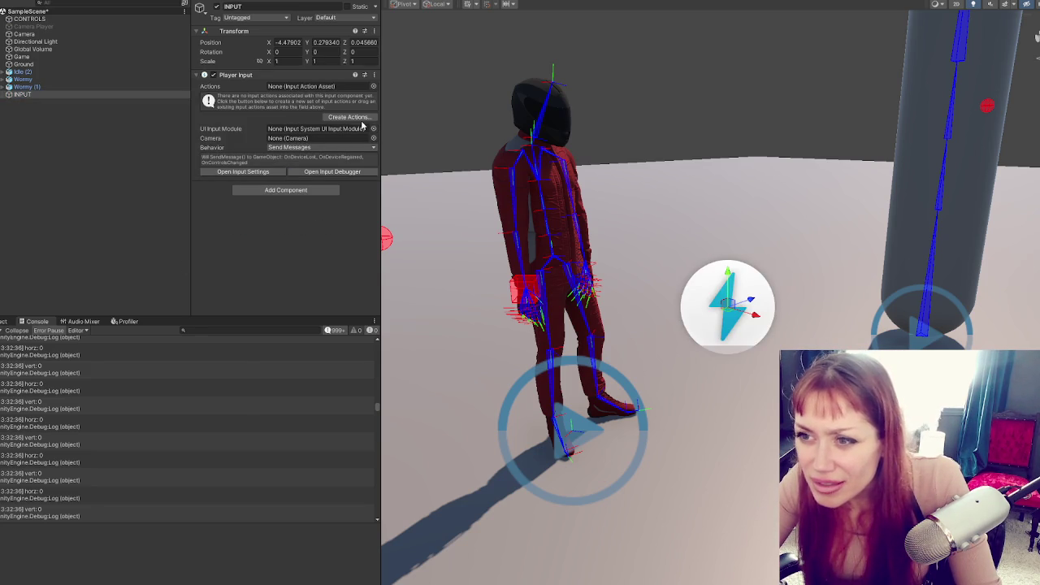
click(349, 117)
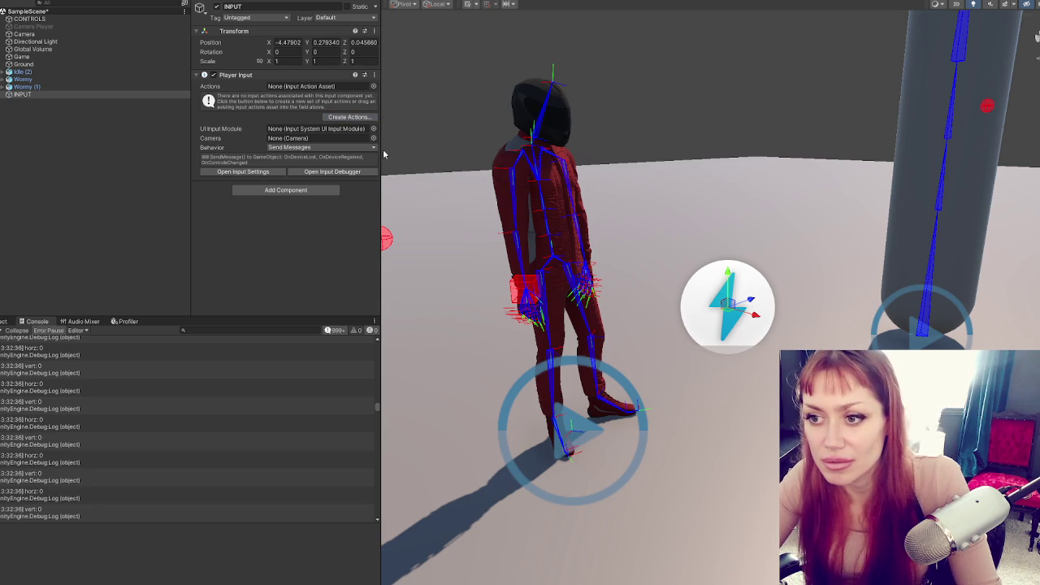
click(42, 111)
click(61, 96)
key(Delete)
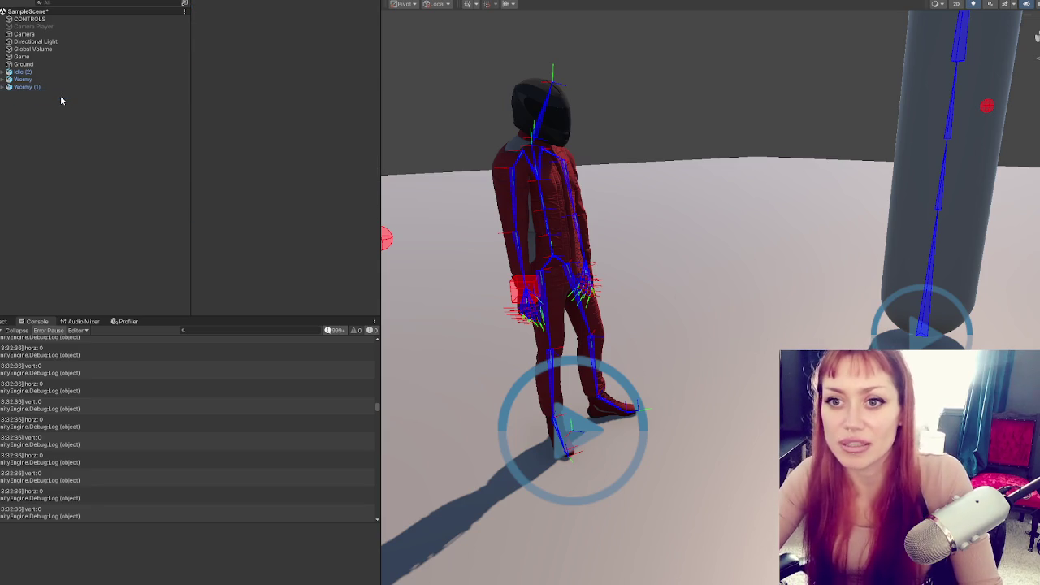
click(23, 72)
- Duplicate Idle (2) as Idle (3) and move it beside the original
key(ctrl+d)
scroll(781, 335, down, 5)
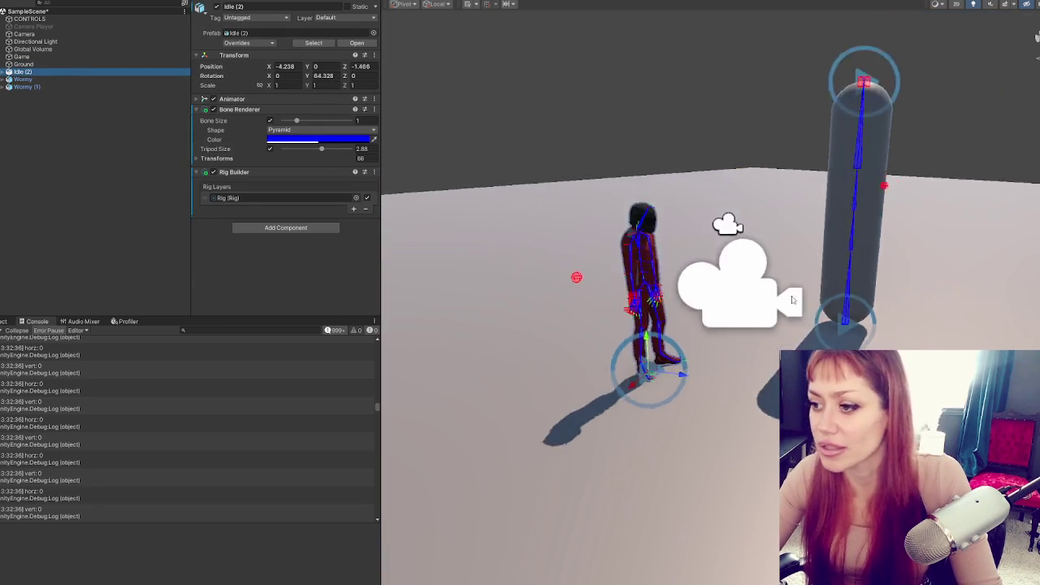
drag(666, 367, 602, 433)
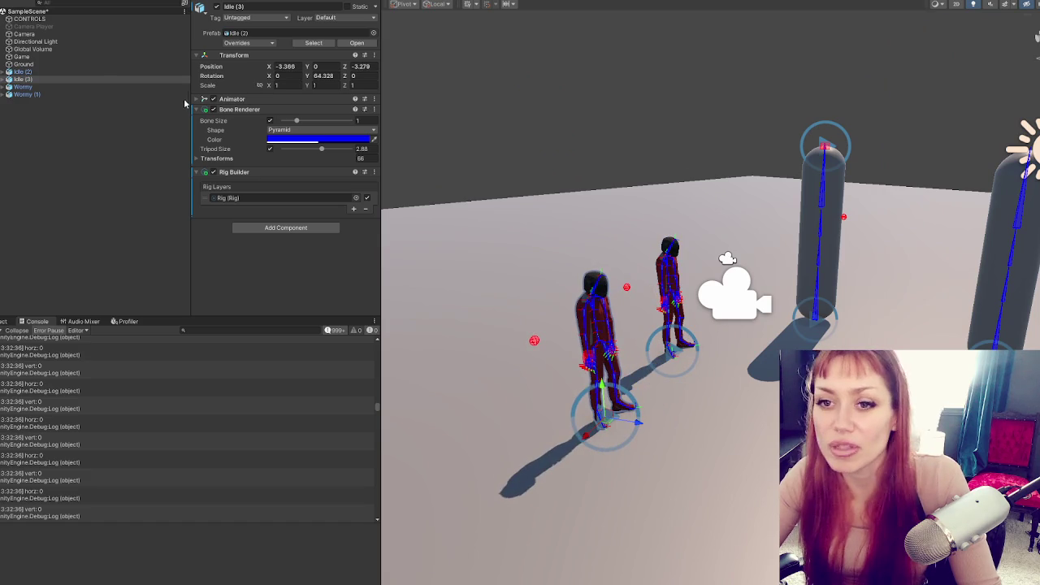
- In Character Manager, build Idle (3) as a third-person character without items, ragdoll or health
click(321, 3)
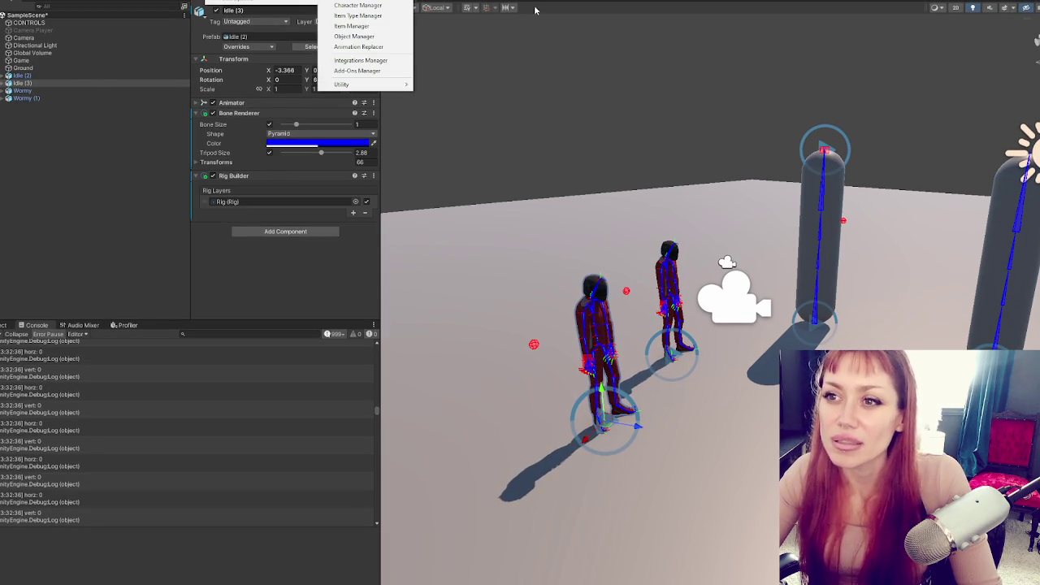
click(350, 4)
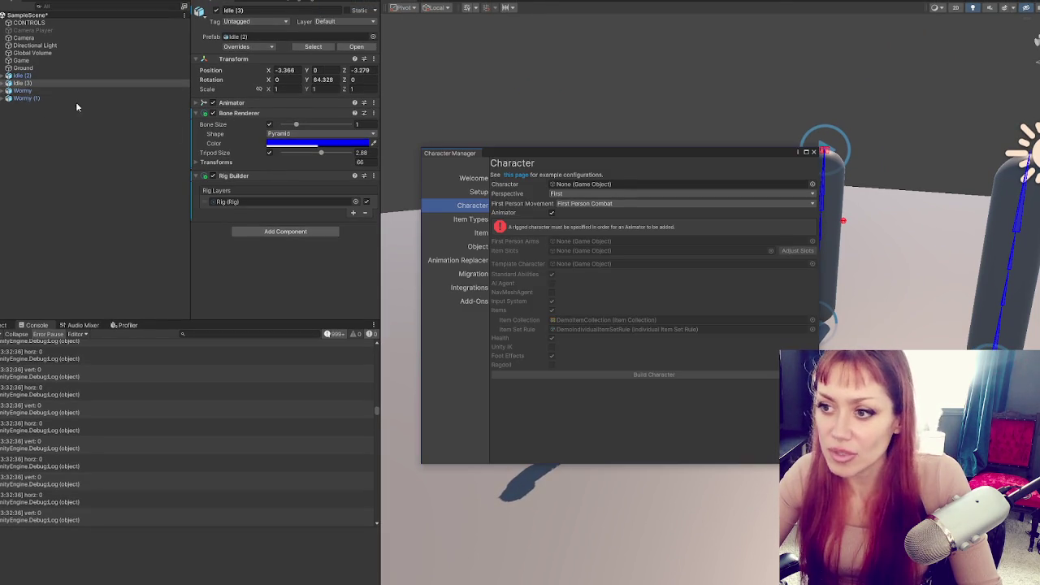
mouse_move(7, 84)
mouse_down()
mouse_move(455, 179)
mouse_move(604, 198)
mouse_move(585, 185)
mouse_up()
click(559, 196)
click(572, 213)
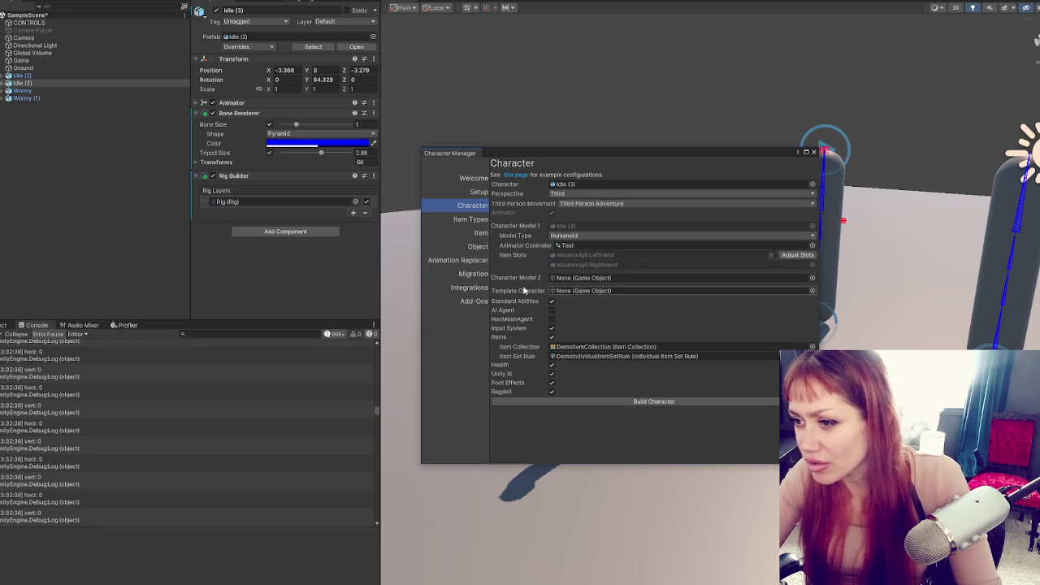
click(552, 337)
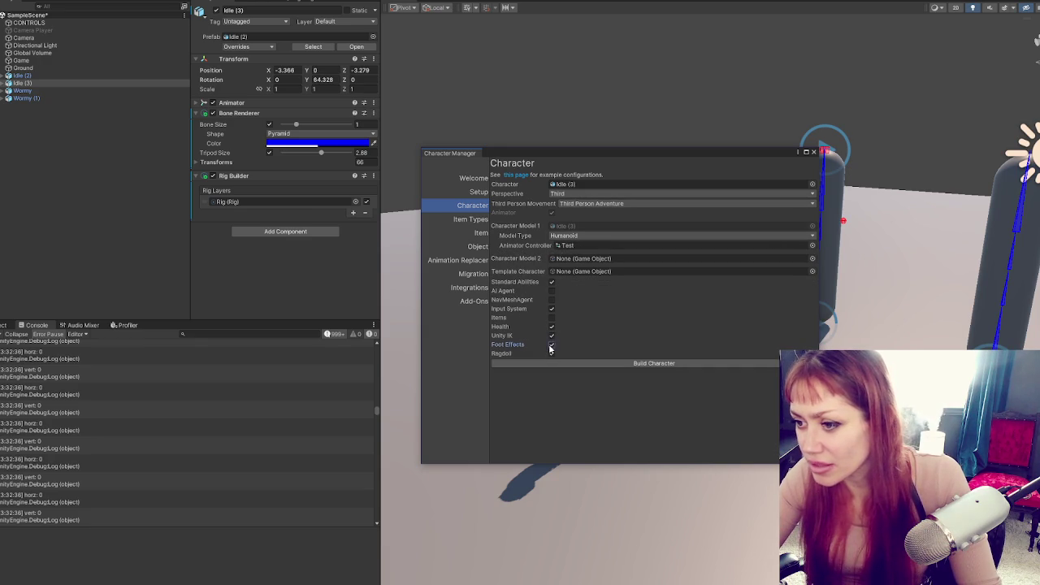
click(552, 354)
click(552, 326)
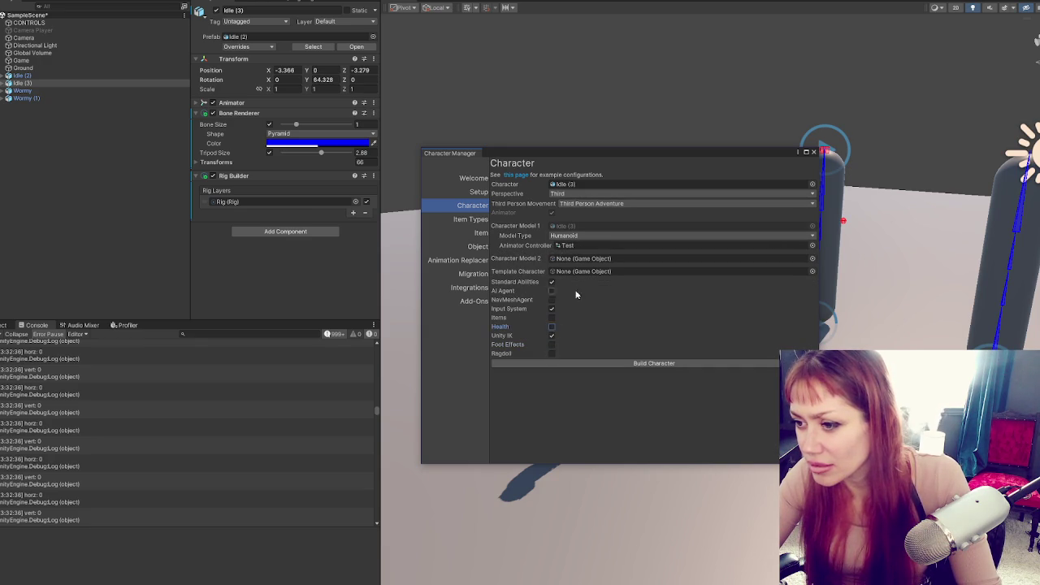
click(584, 363)
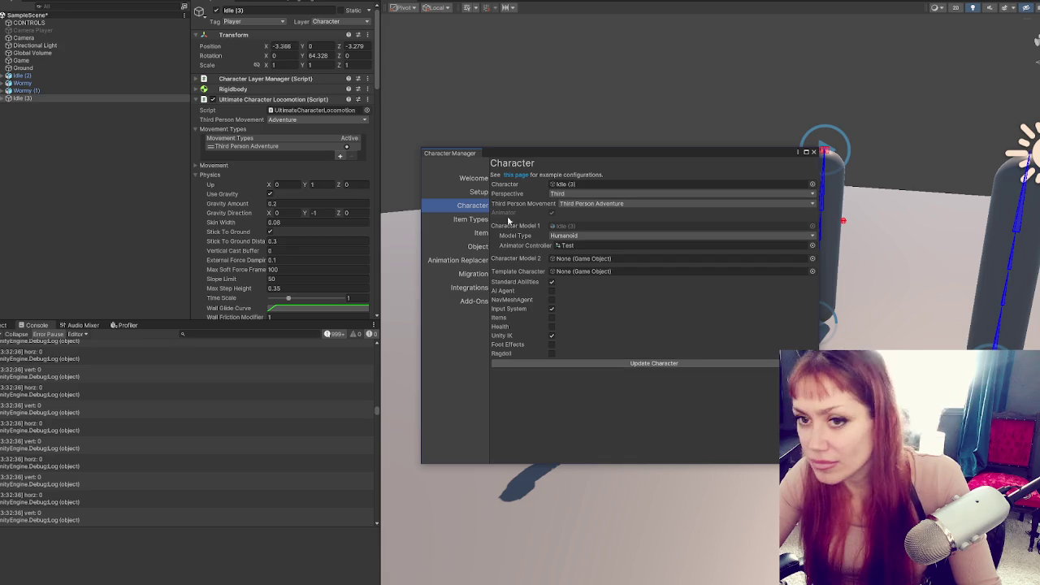
- Close Character Manager and expand Idle (3)'s hierarchy to inspect its Input object
click(815, 153)
click(5, 98)
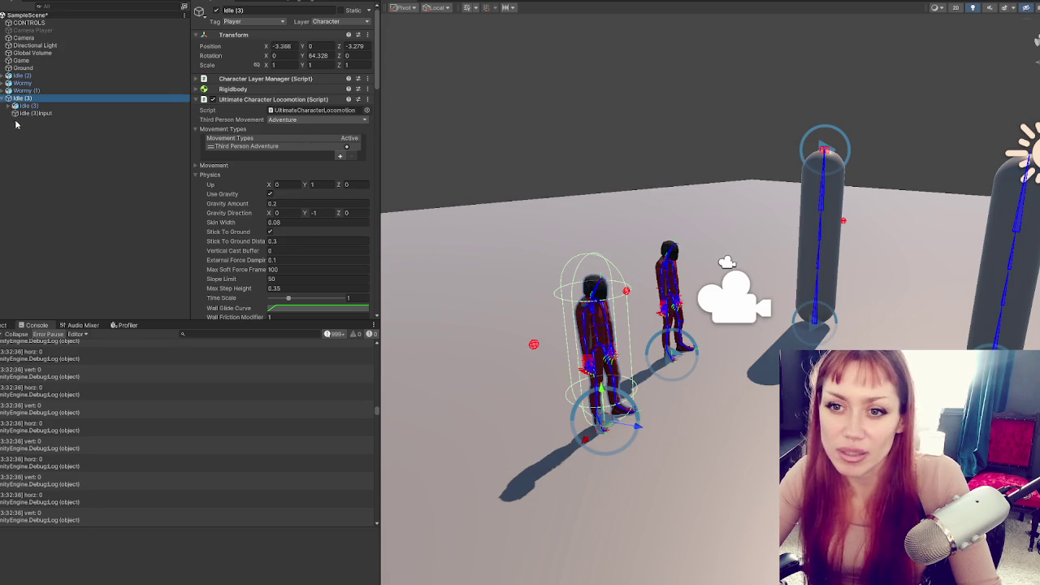
click(10, 106)
click(15, 128)
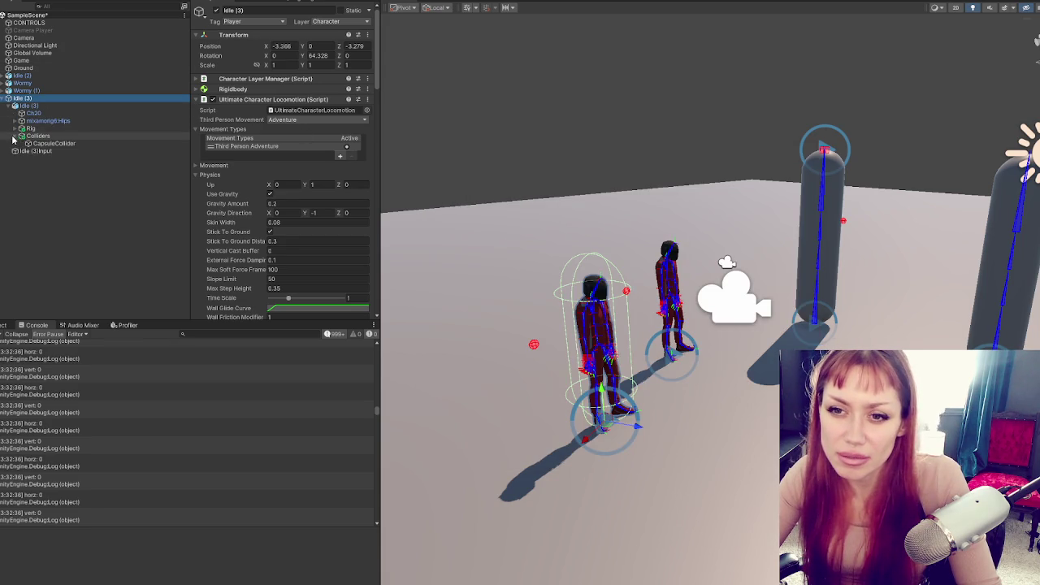
click(15, 128)
click(15, 120)
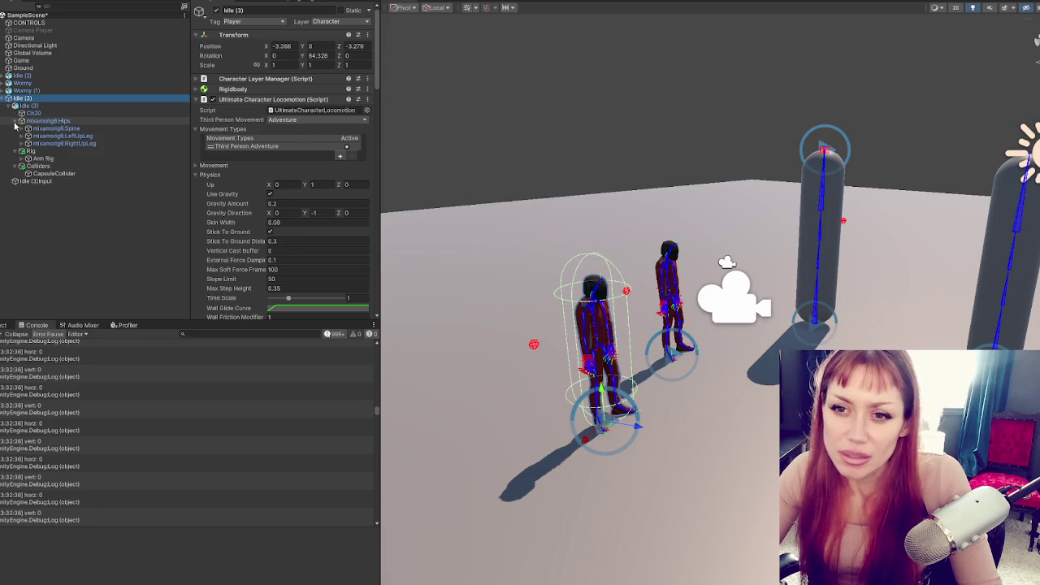
click(114, 180)
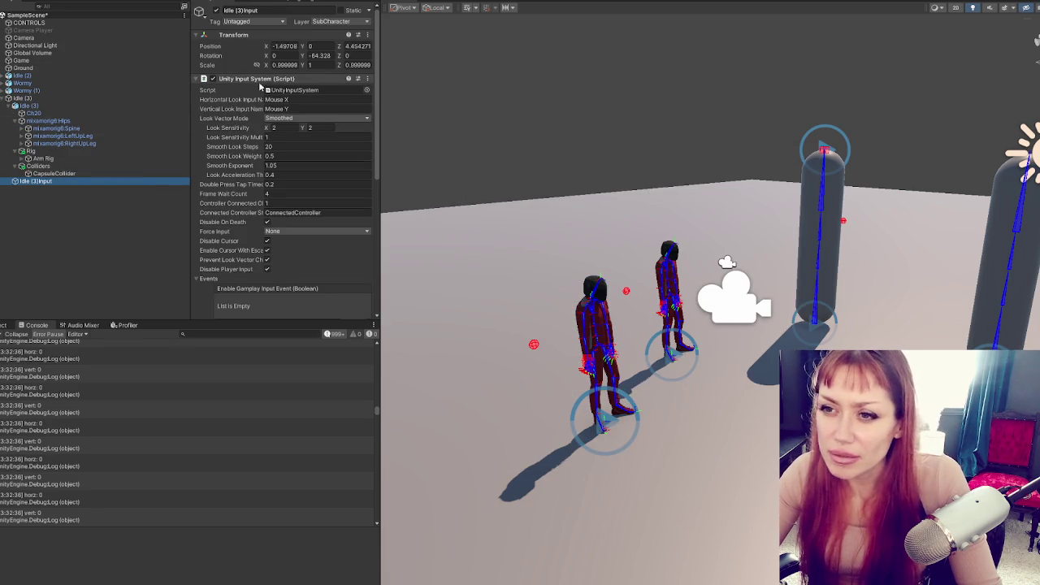
- Move a copy of Idle (3)Input to top level, deactivate Idle (3), and select Idle (3)Input (1)
scroll(341, 114, down, 5)
scroll(350, 126, down, 3)
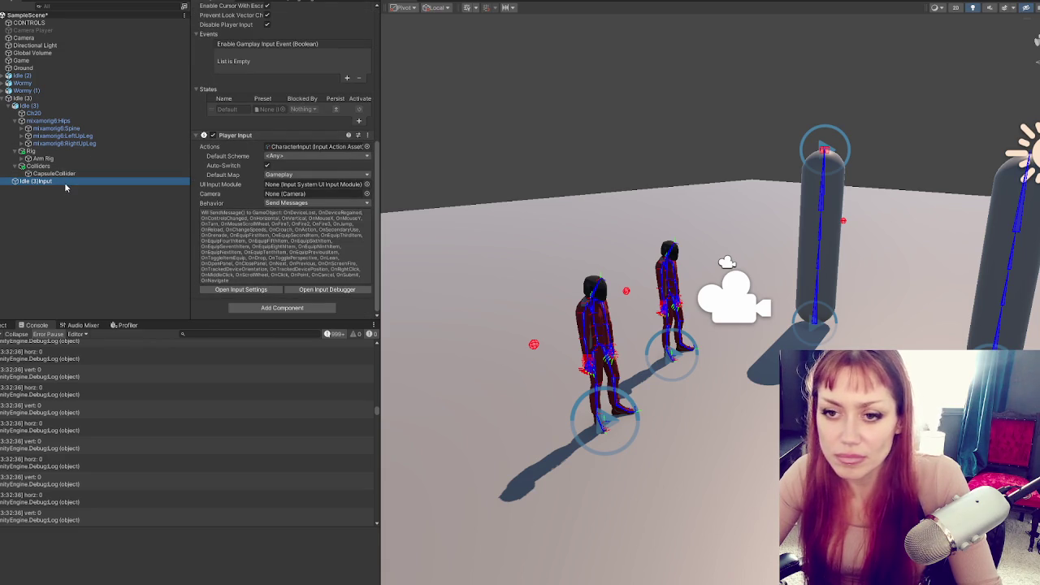
drag(65, 188, 39, 111)
click(39, 112)
key(alt+shift+a)
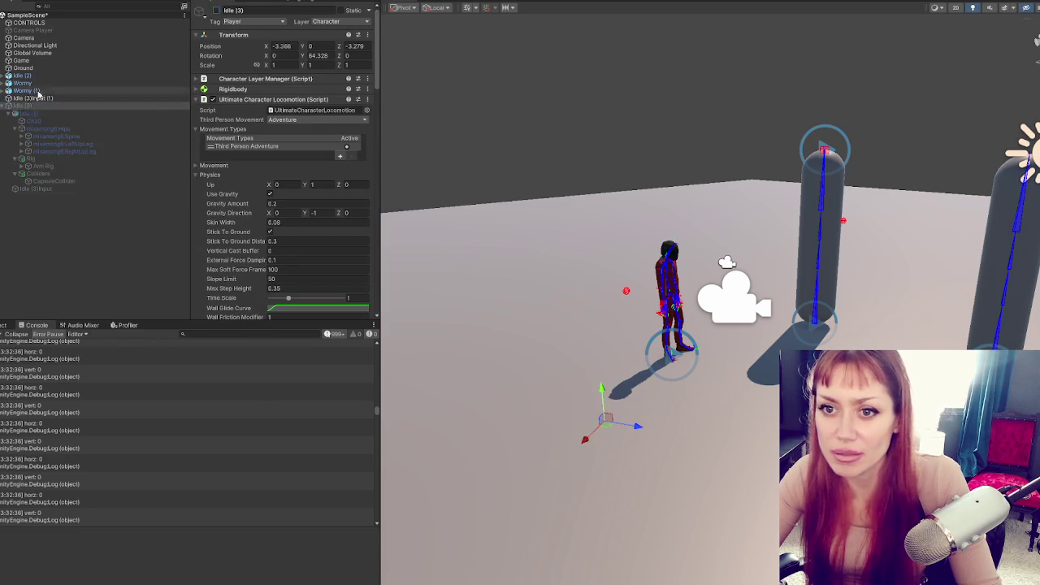
click(4, 106)
click(33, 97)
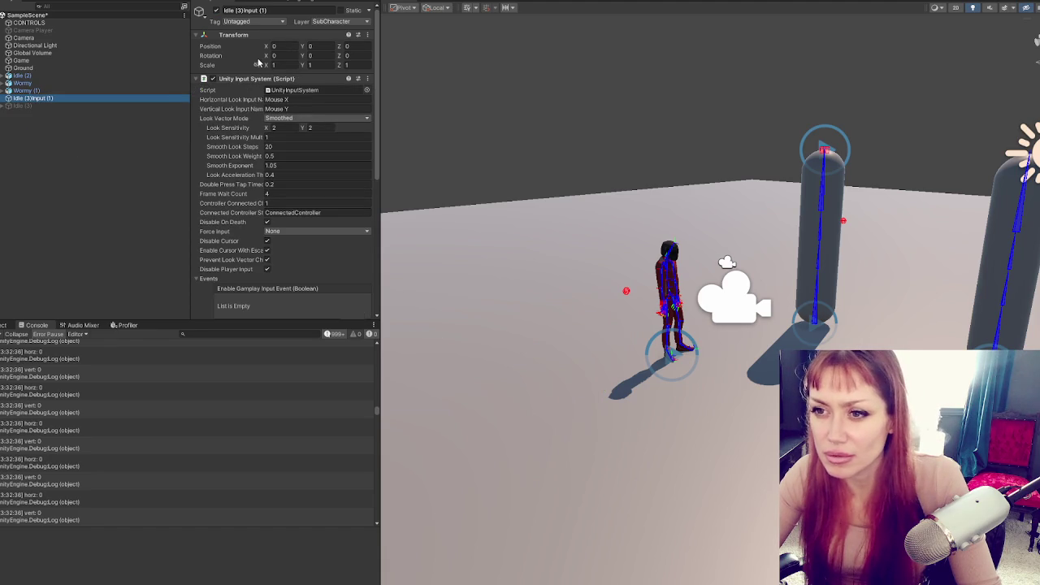
- Replace Unity Input System with a new InputControls script component and open the script
click(237, 76)
right_click(234, 79)
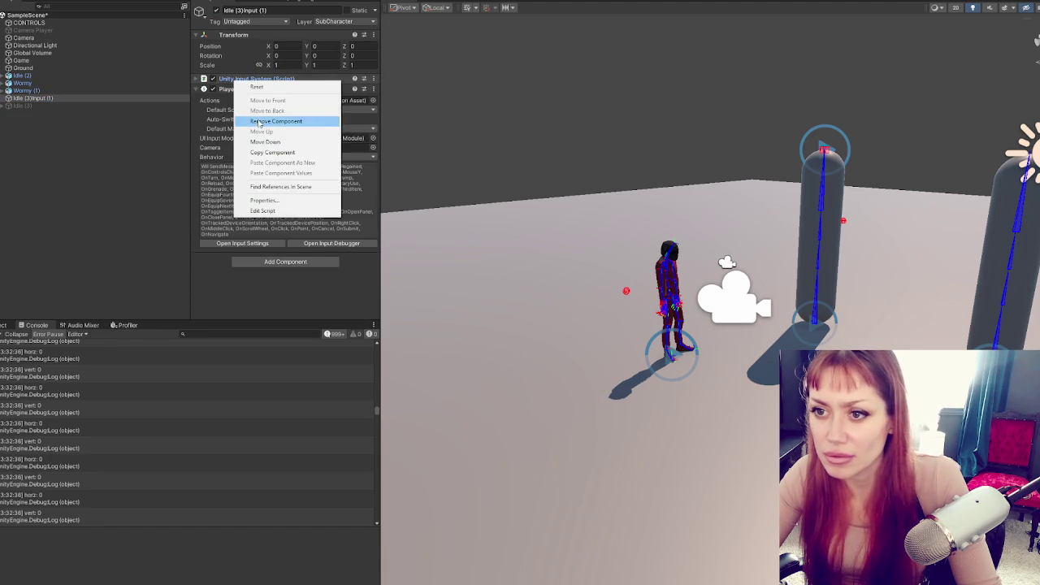
click(284, 122)
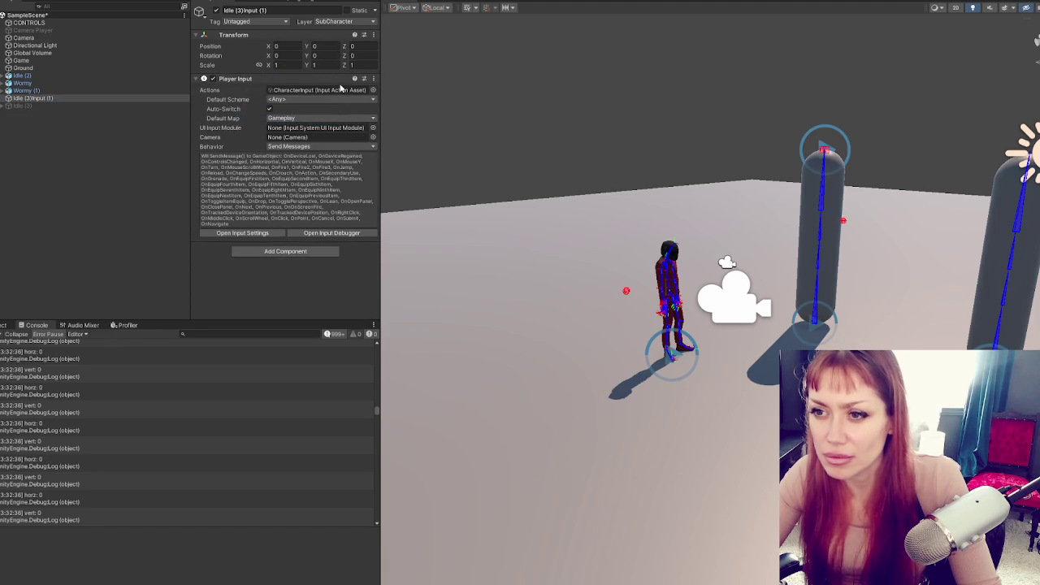
click(284, 251)
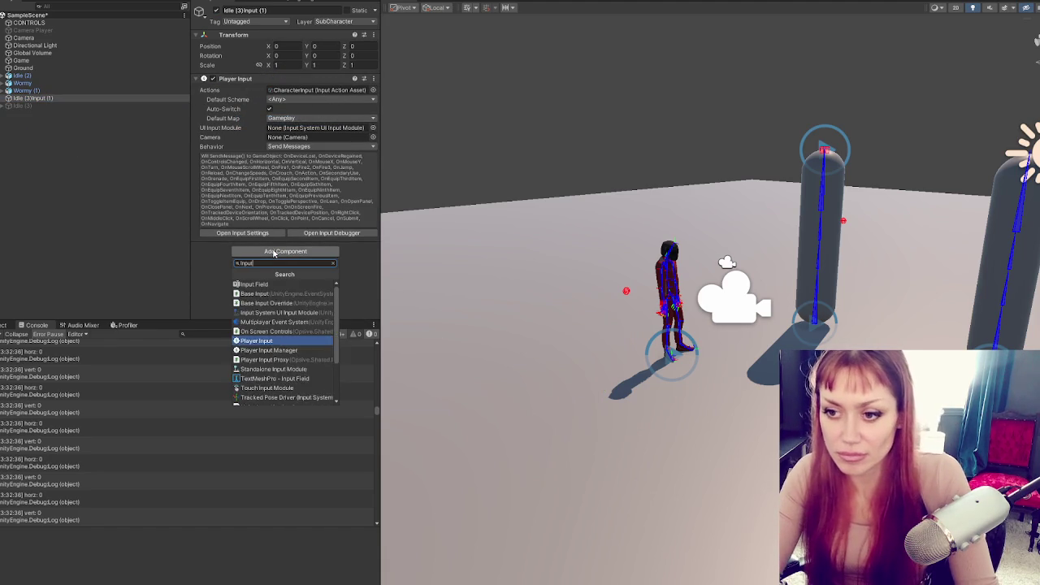
text(InputCom)
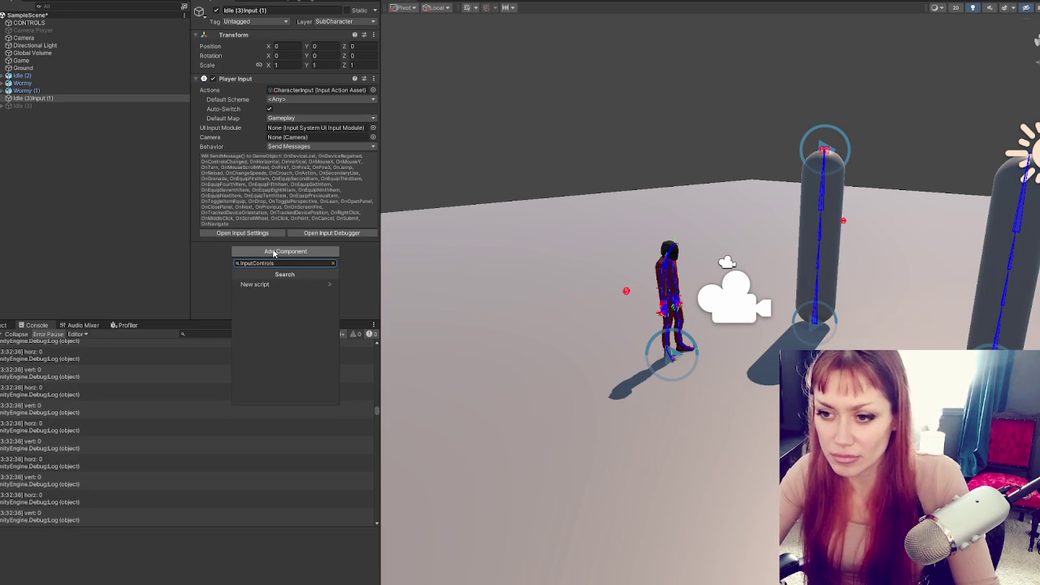
click(302, 284)
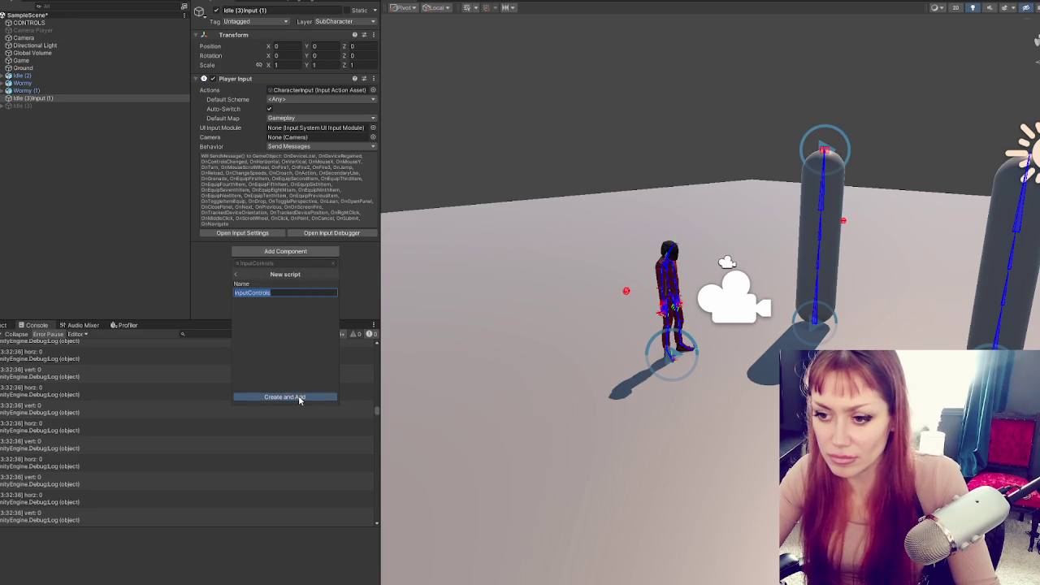
click(299, 397)
double_click(304, 252)
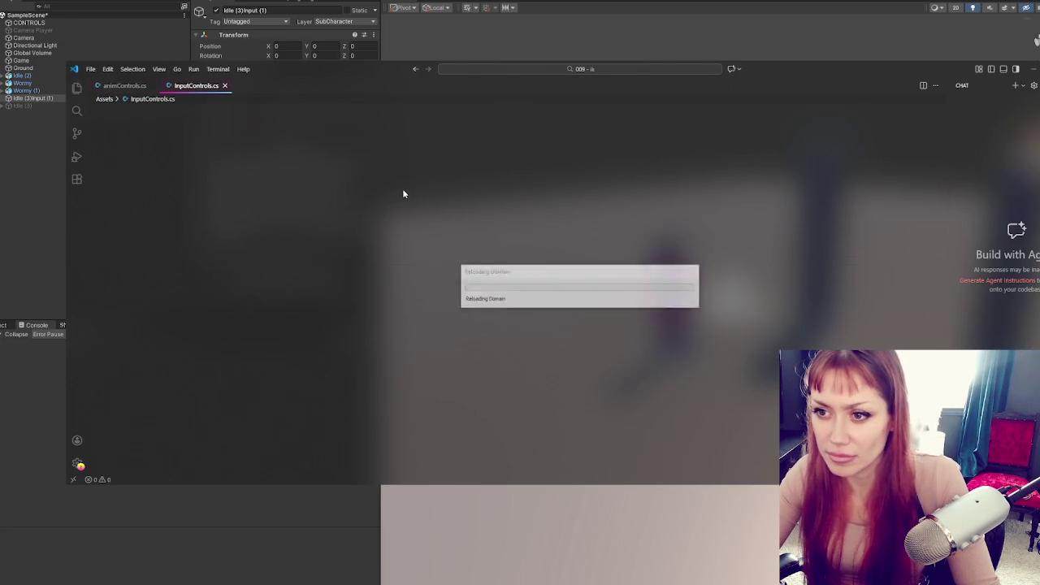
- Replace Start and Update in InputControls with an empty OnInteract method and save
mouse_move(162, 257)
mouse_down()
mouse_move(134, 172)
mouse_move(88, 163)
mouse_up()
key(BackSpace)
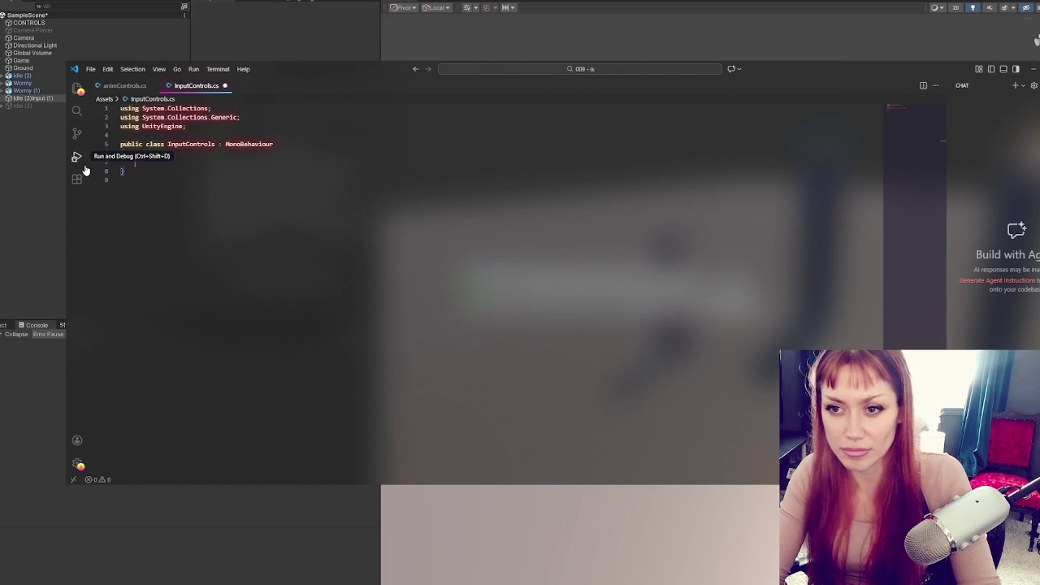
text(v)
text(Un)
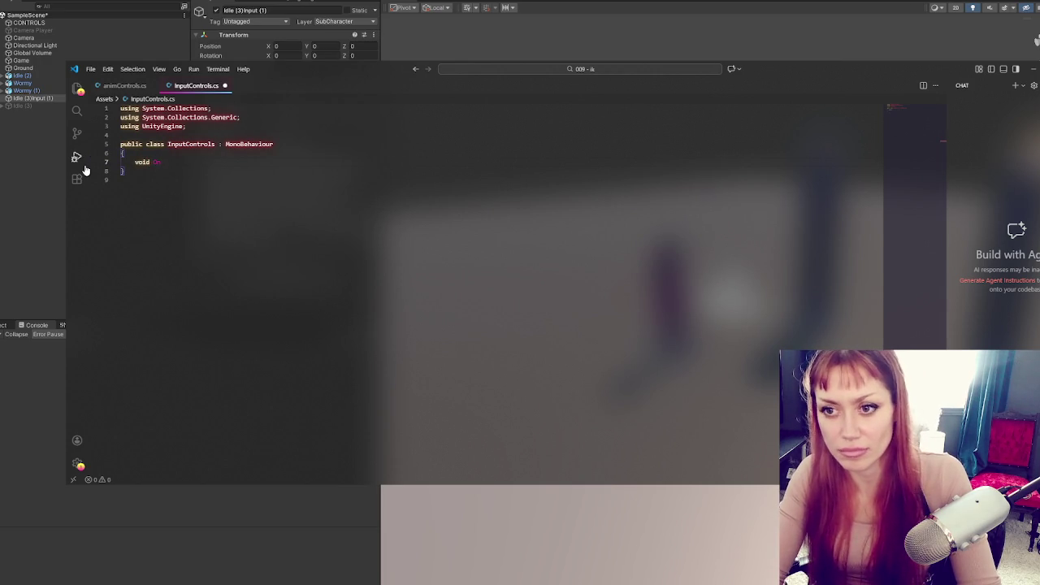
key(Tab)
text((){)
key(Return)
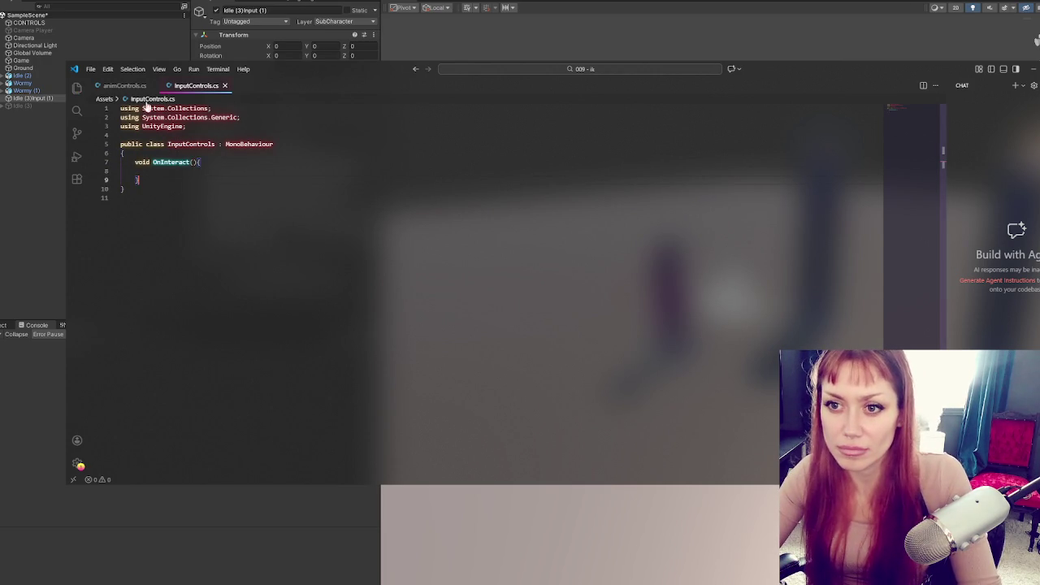
key(ctrl+s)
- Capitalise the animControls class name to AnimControls
key(ctrl+Tab)
click(176, 152)
key(BackSpace)
key(BackSpace)
text(An)
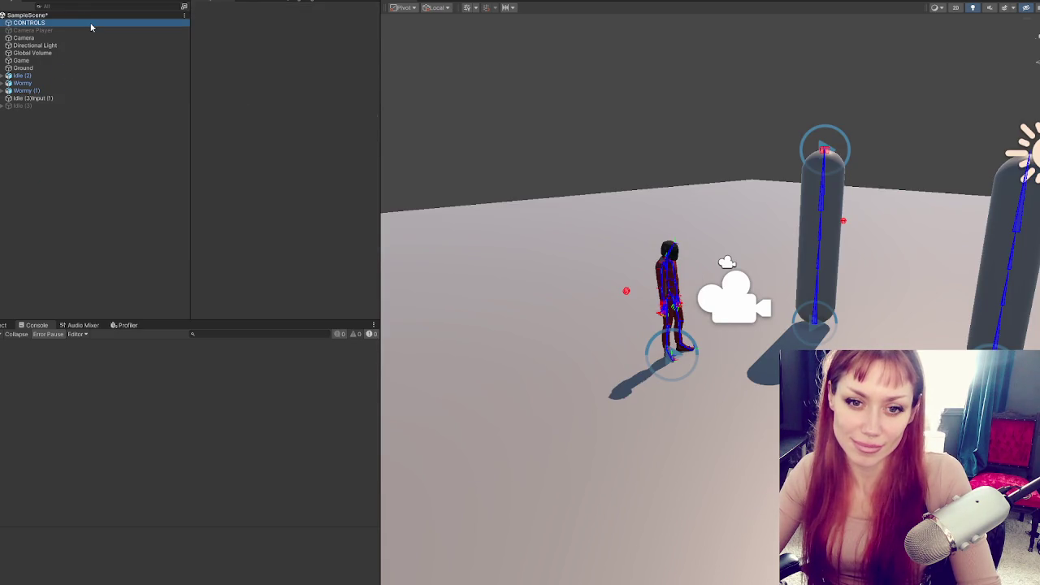
- Rename the animControls script asset in Assets to AnimControls and reopen it for editing
click(91, 24)
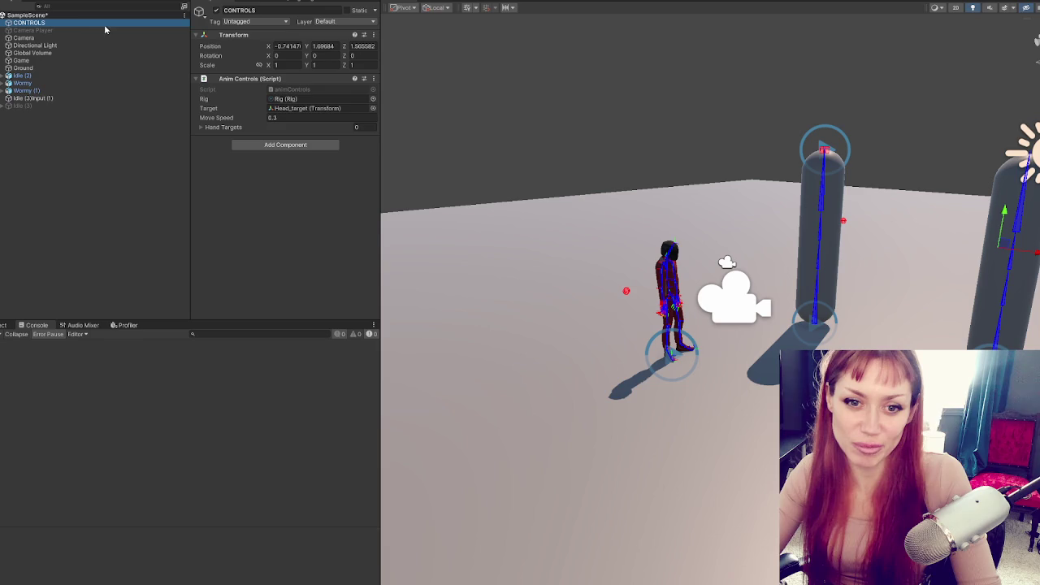
click(283, 126)
click(286, 128)
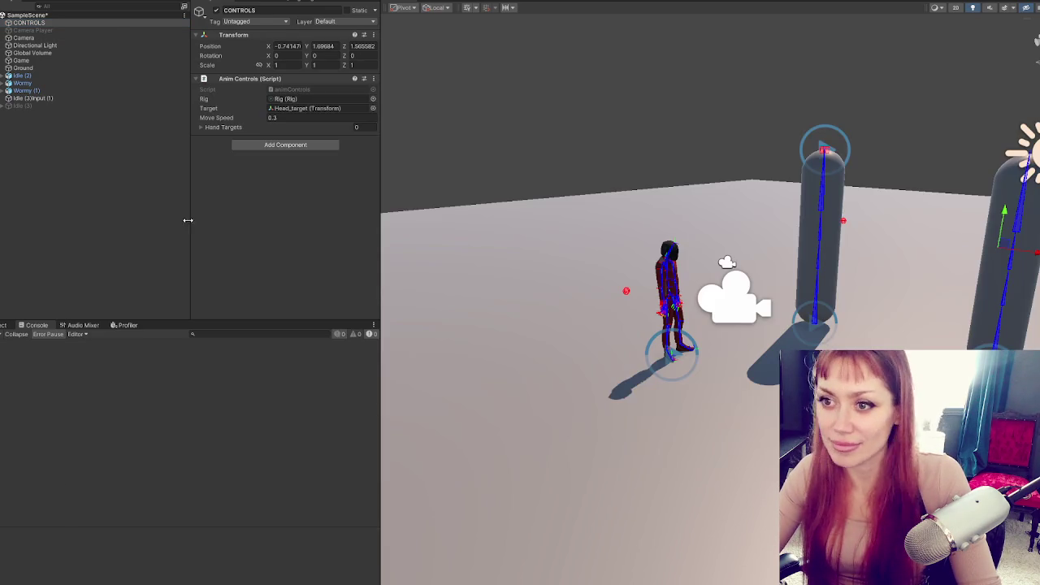
click(10, 325)
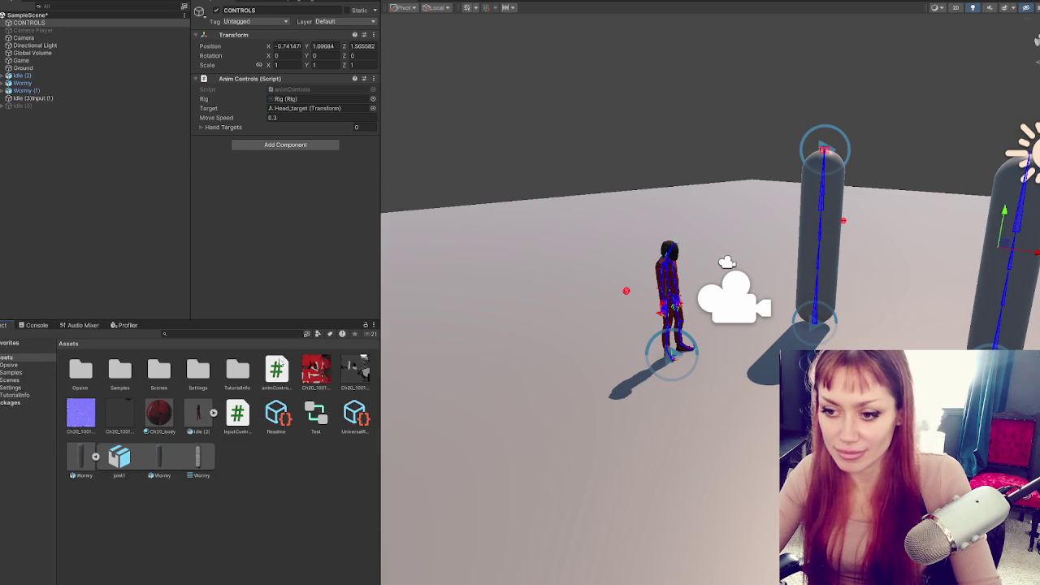
click(276, 375)
click(263, 391)
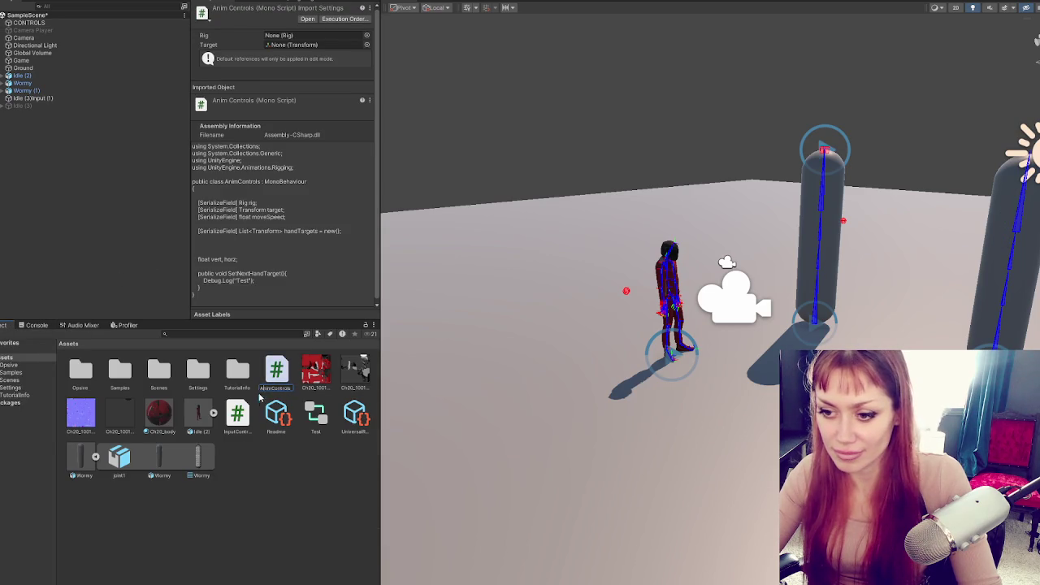
double_click(300, 176)
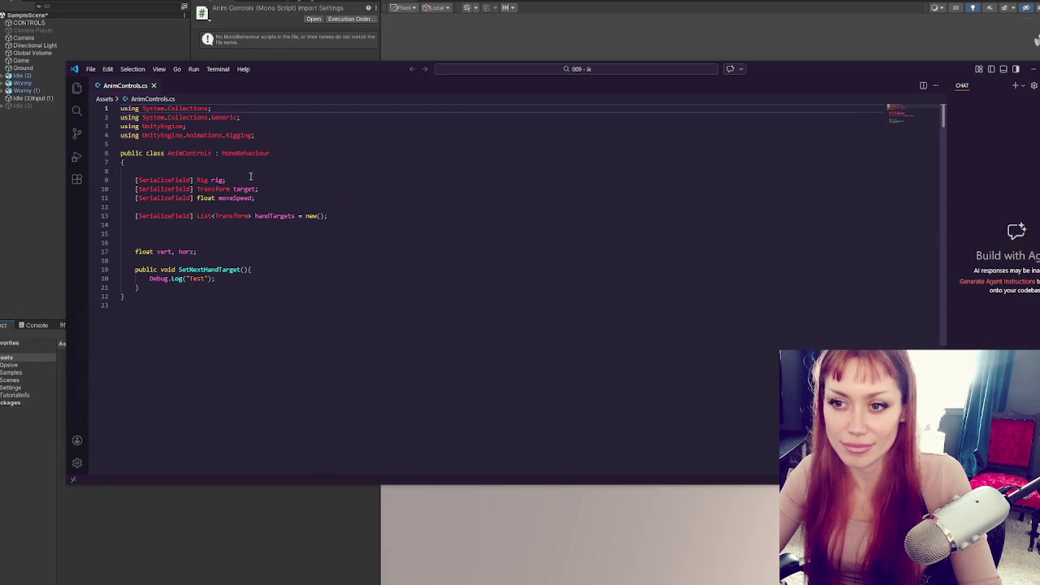
- Add a public static AnimControls Instance {get;set;} property at the top of the class
click(133, 86)
click(242, 86)
click(235, 162)
key(Return)
key(Return)
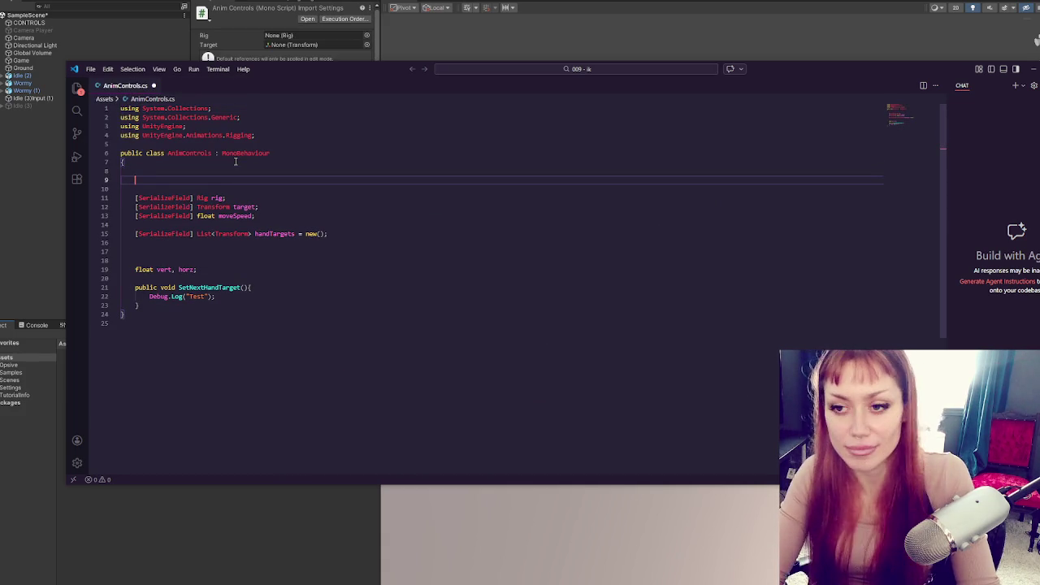
text(public static AnimControls)
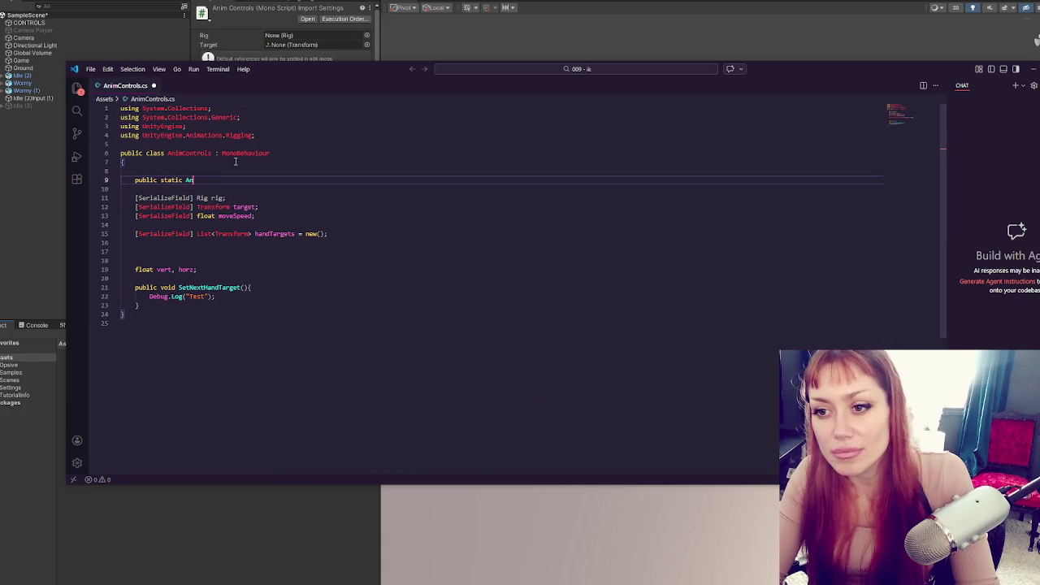
text( Instance )
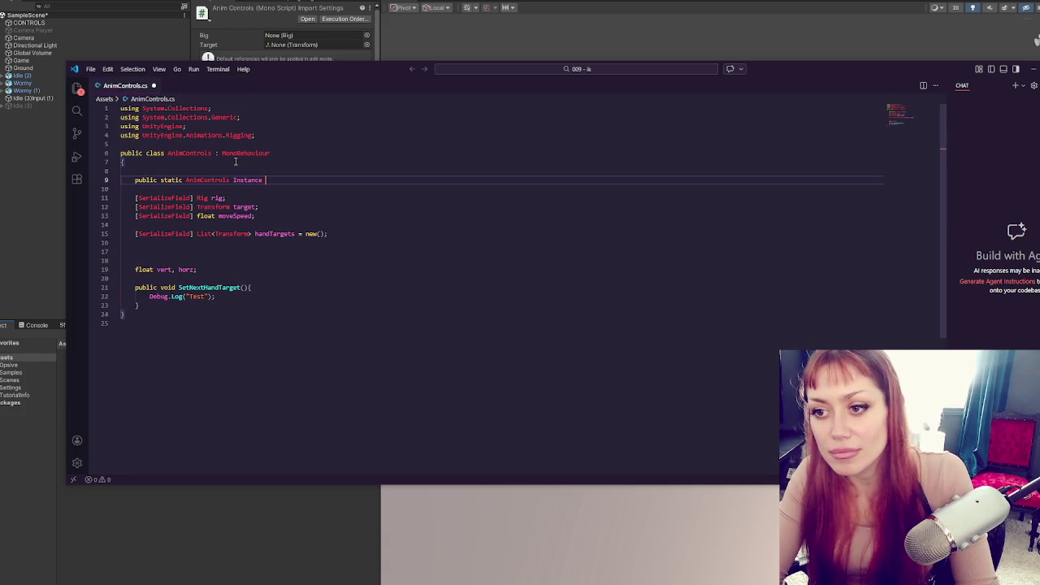
text({get;set;})
key(Return)
key(Return)
- Add an Awake method setting Instance=this when Instance is null, and save
click(217, 287)
key(Return)
key(Return)
text(void)
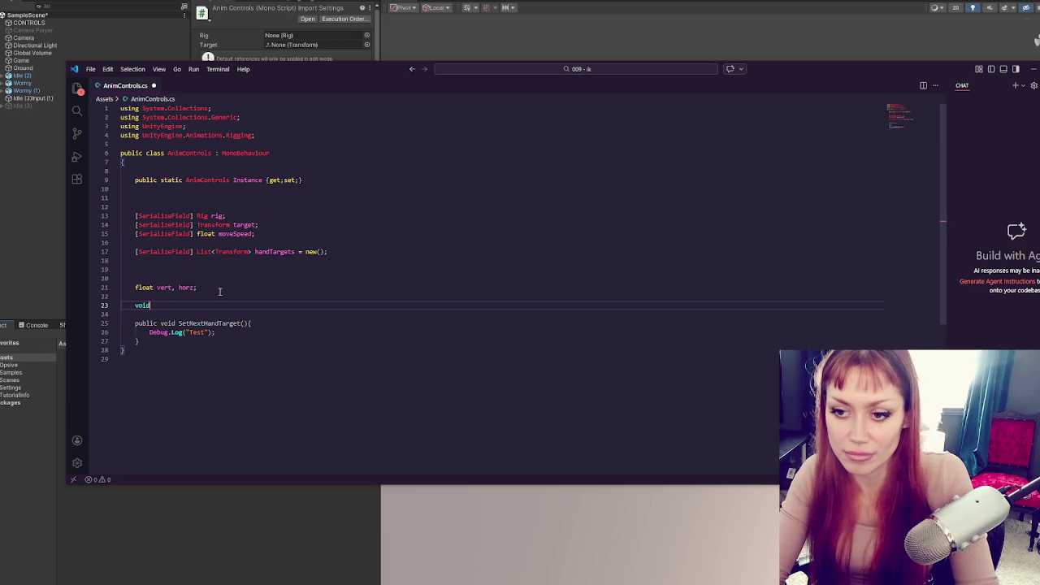
text( Awake(){)
key(Return)
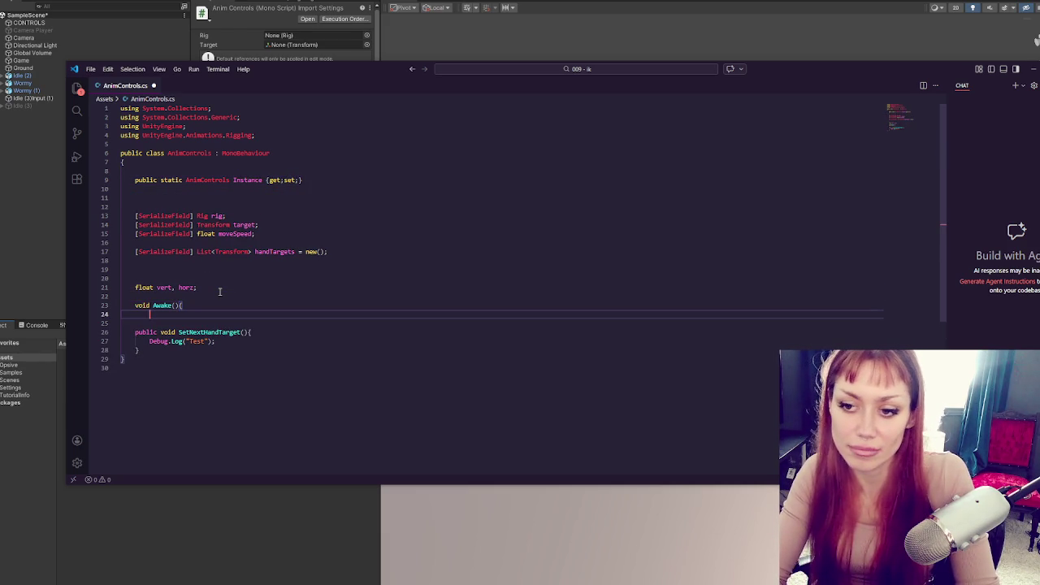
text(if(Instance==null){)
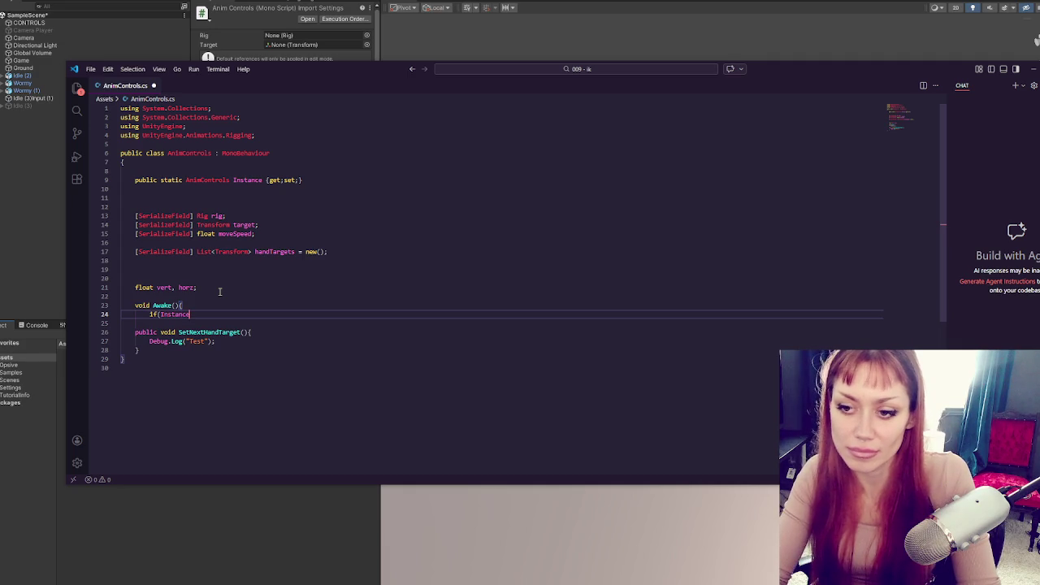
key(Return)
text(Instance=this;)
key(Return)
text(})
key(Return)
text(})
key(ctrl+s)
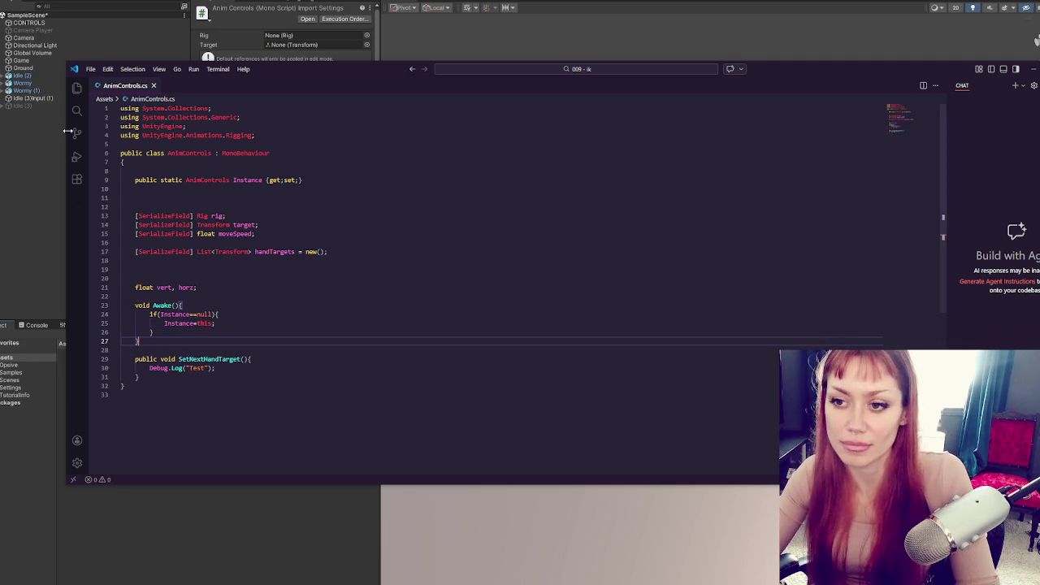
click(26, 156)
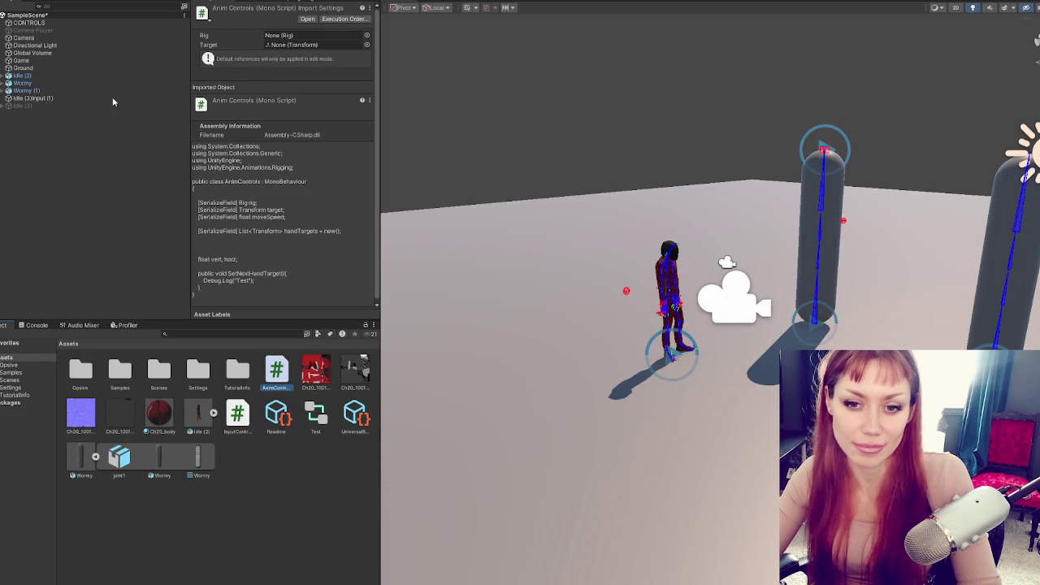
- Open InputControls from Idle (3)Input (1) and log "Interact" inside OnInteract
click(114, 99)
double_click(238, 416)
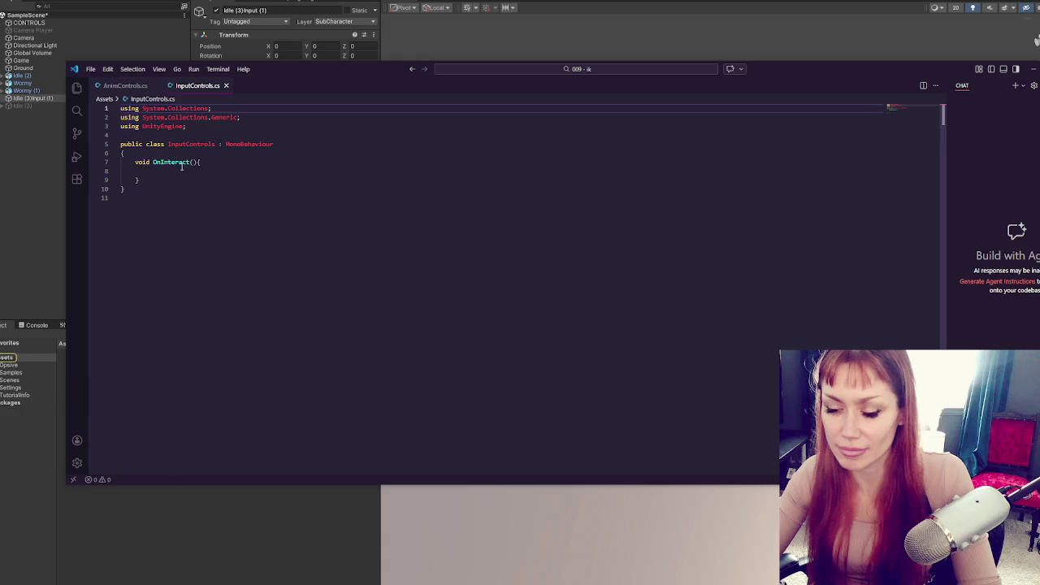
click(181, 169)
key(Tab)
text(Debug.Log("Interact")
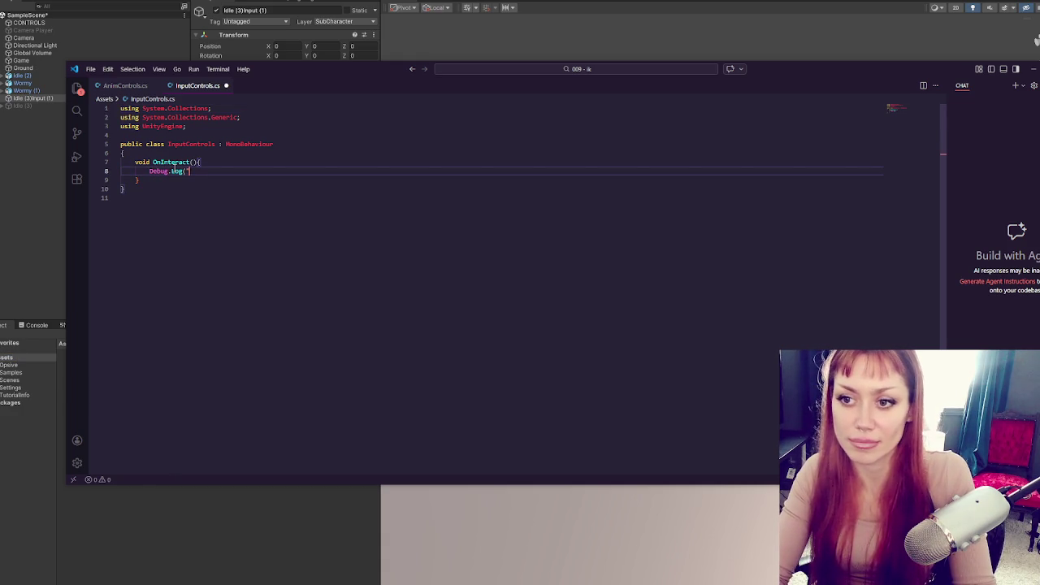
text();)
- Add the AnimControls.Instance.SetNextHandTarget() call after the log and save the script
key(Return)
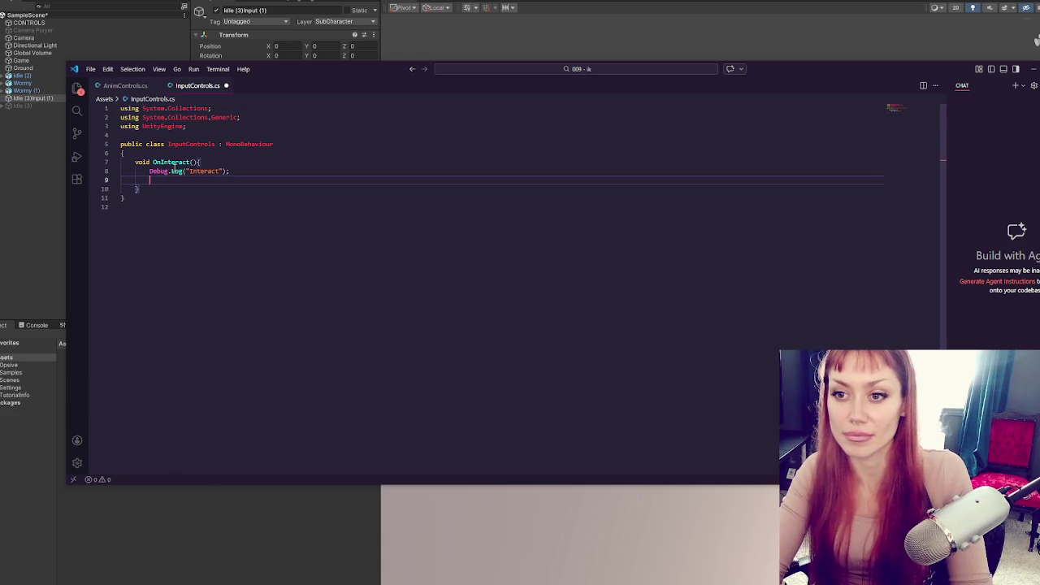
text(AnimControls.Instance.)
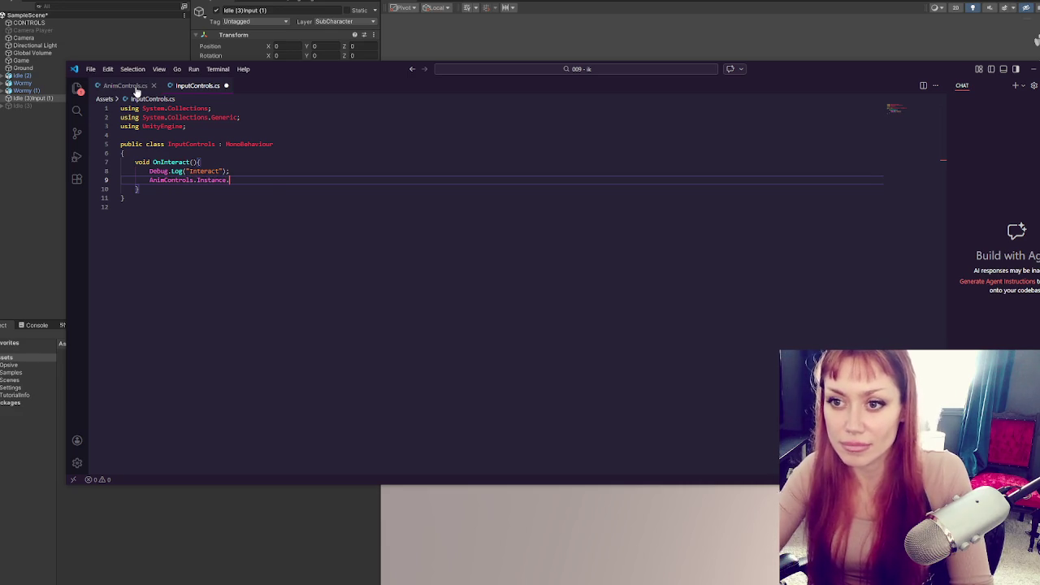
click(130, 86)
click(209, 86)
text(SetNextHandTarget();)
key(ctrl+s)
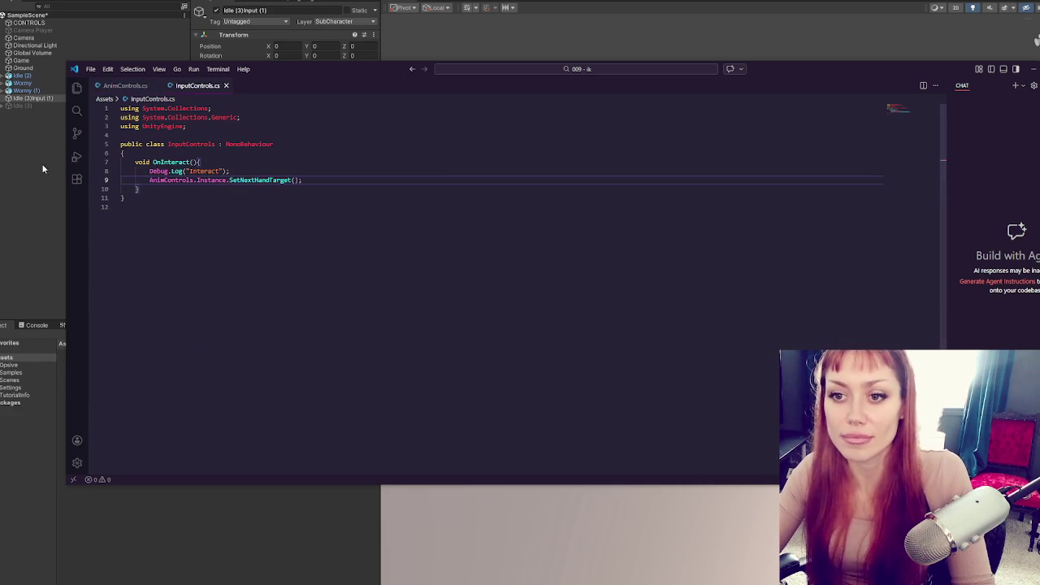
click(46, 169)
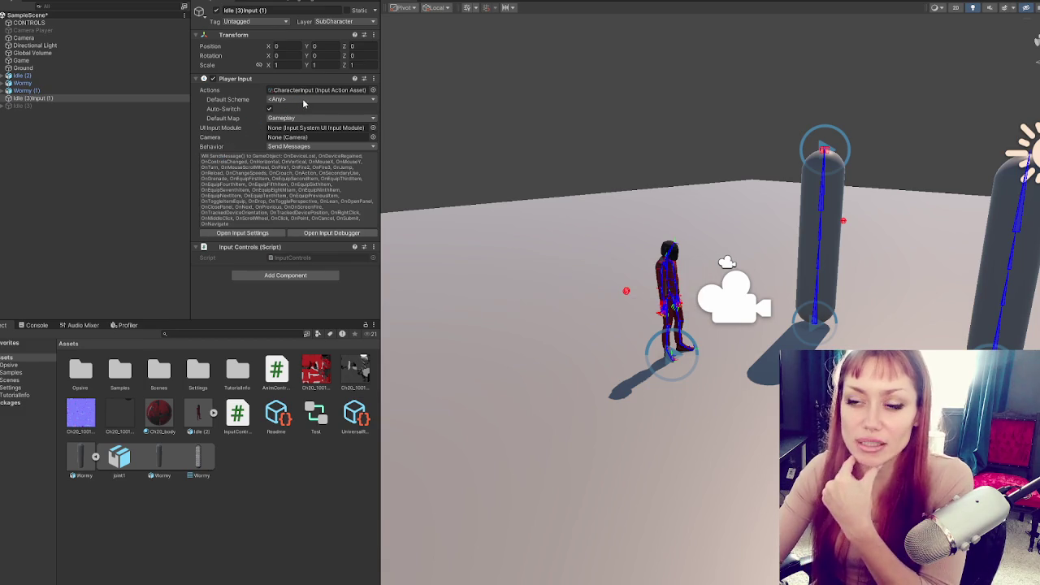
- Open the CharacterInput action asset from Idle (3)Input (1)'s Player Input component
click(111, 97)
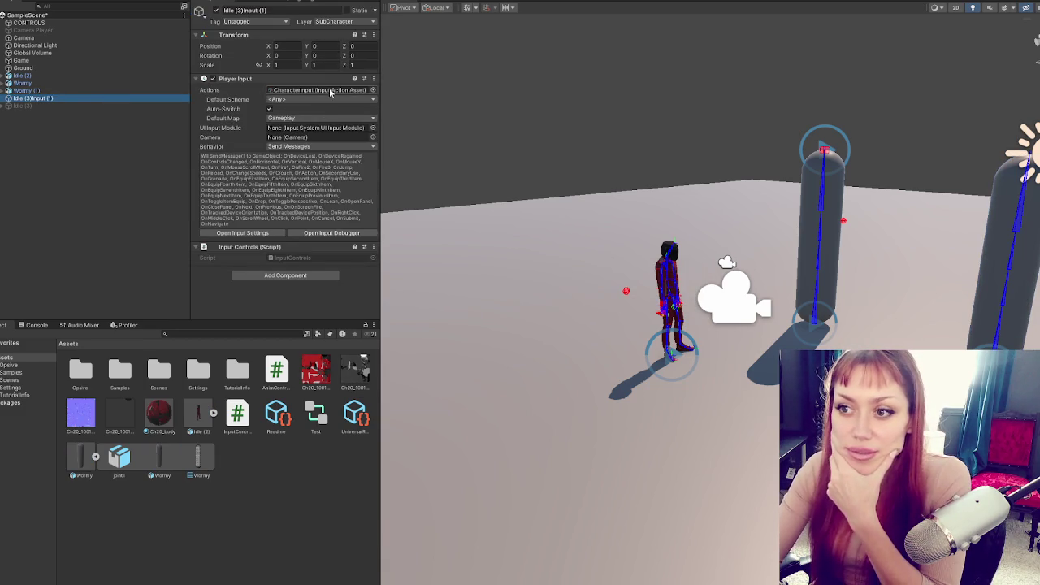
double_click(330, 93)
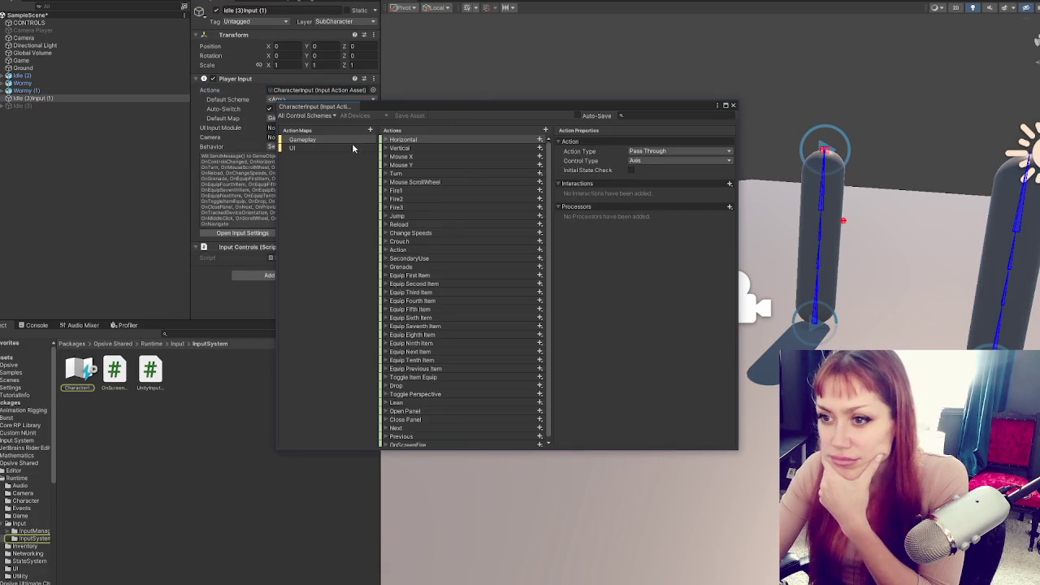
scroll(468, 185, down, 1)
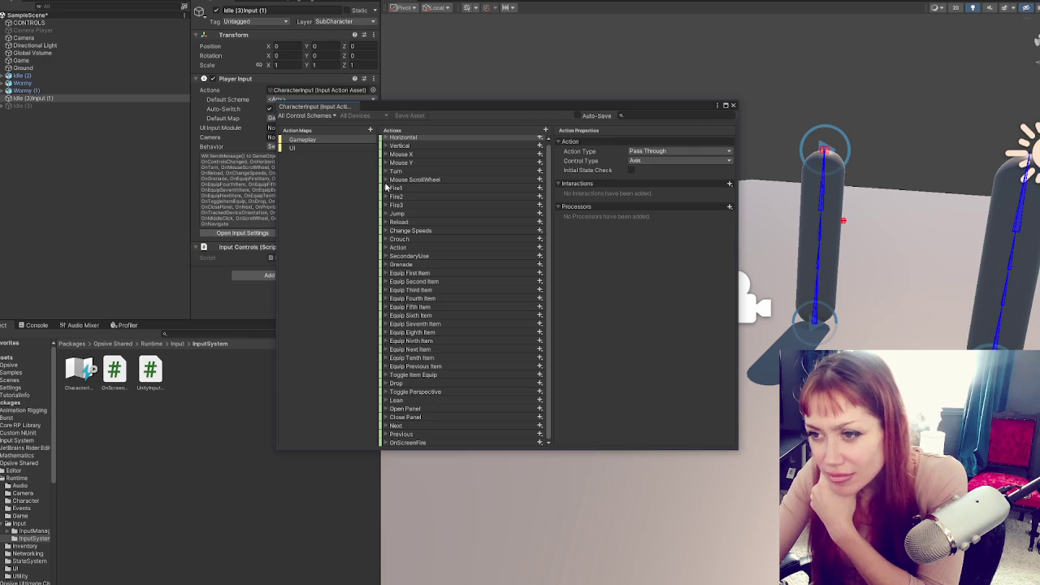
click(385, 222)
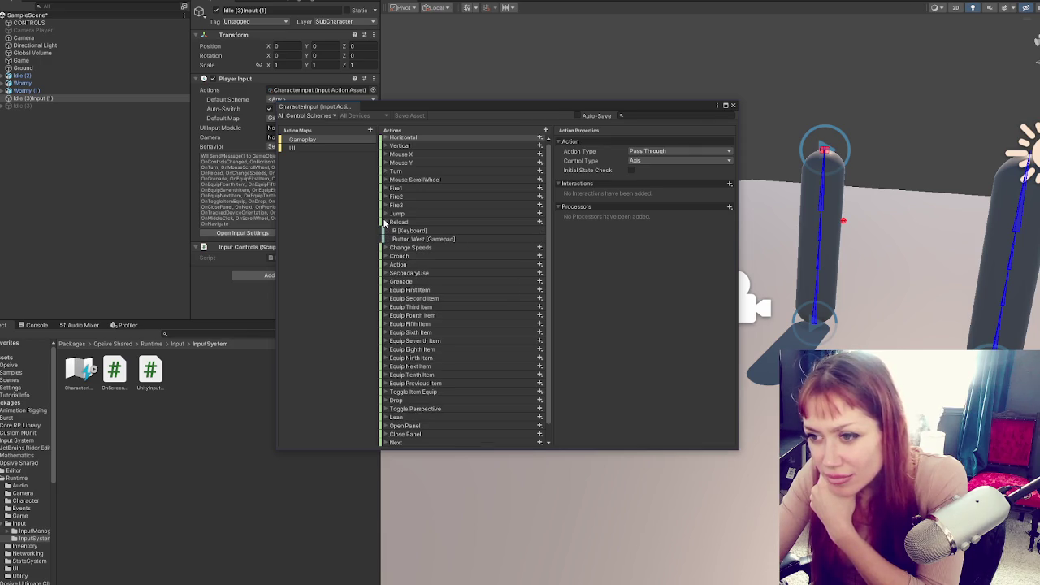
click(385, 222)
click(385, 231)
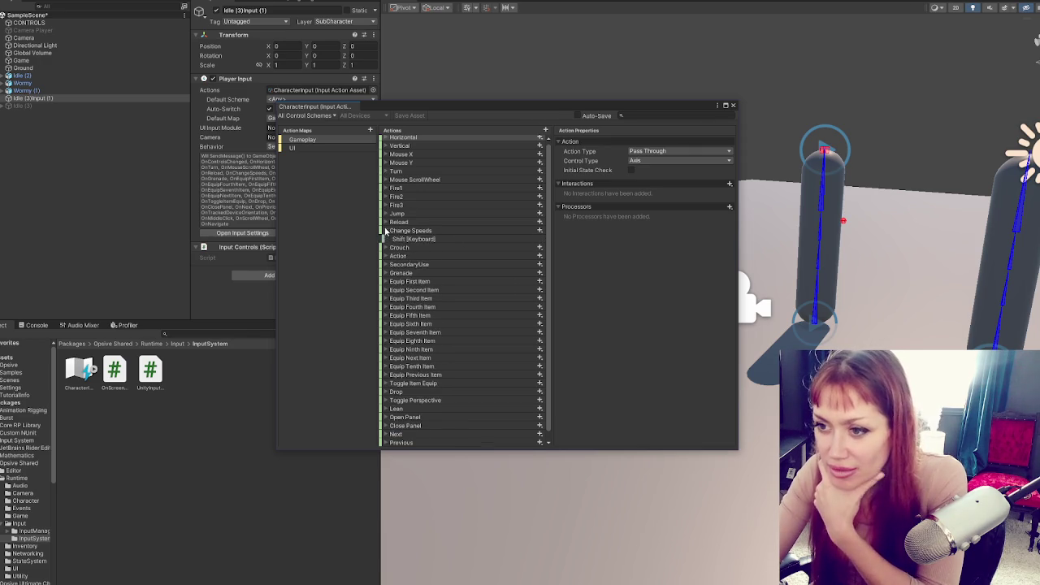
click(386, 230)
click(386, 247)
click(386, 247)
click(386, 256)
click(386, 256)
click(386, 264)
click(386, 264)
click(386, 374)
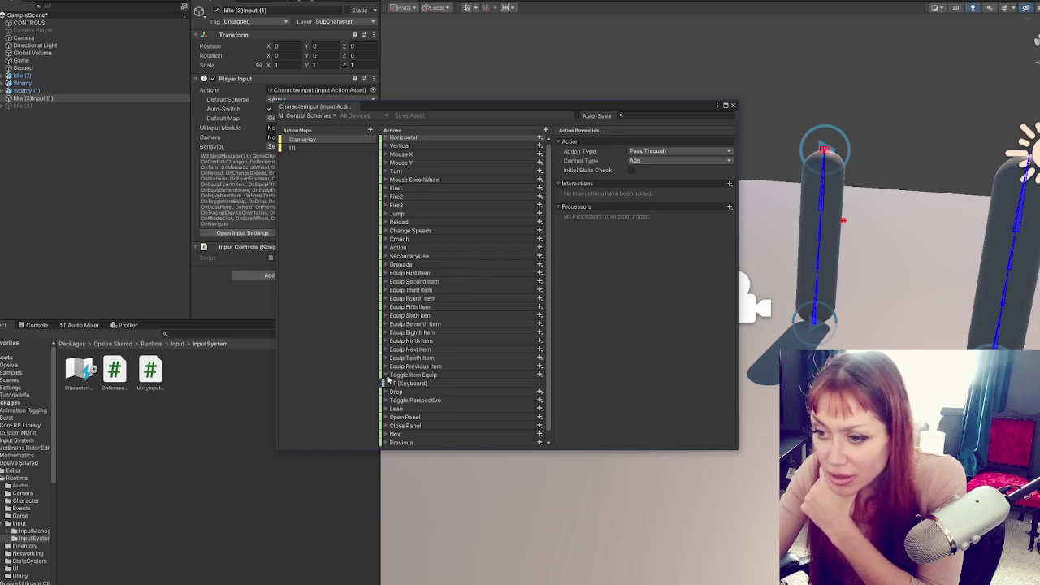
click(386, 375)
click(386, 358)
click(386, 358)
click(386, 434)
click(386, 434)
click(386, 426)
click(386, 426)
click(386, 409)
click(386, 409)
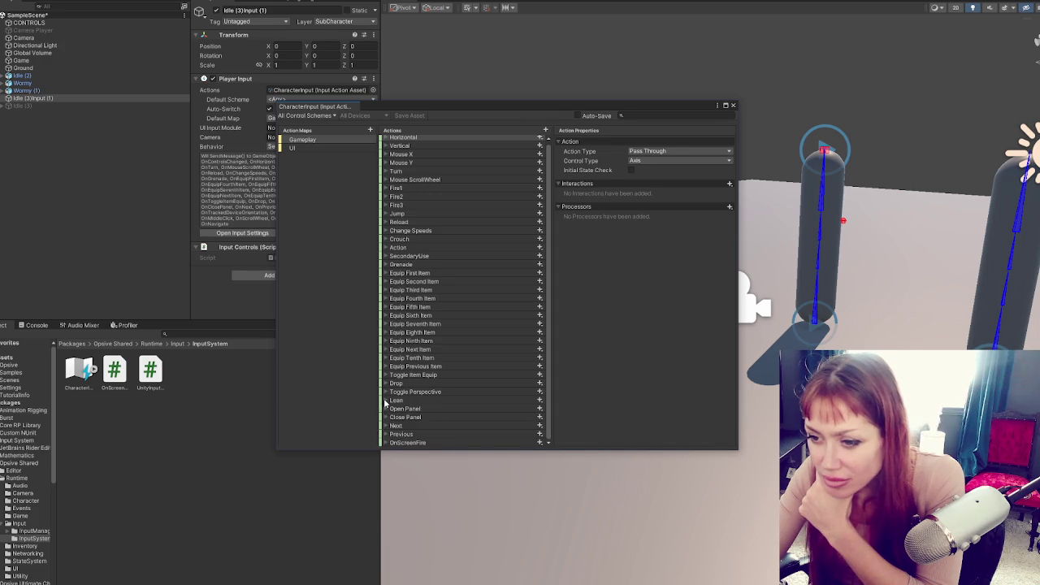
click(386, 391)
click(386, 391)
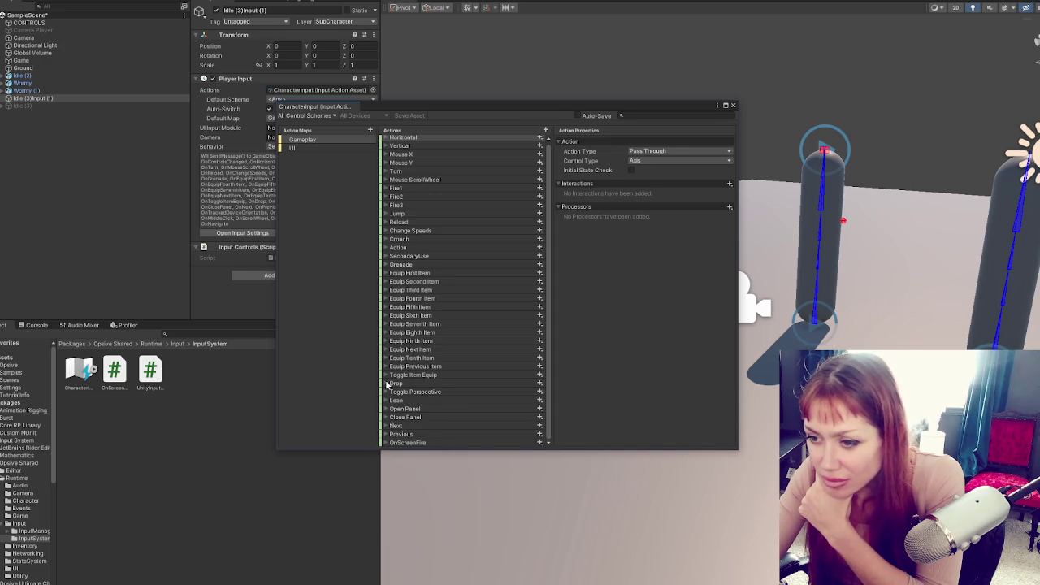
click(385, 374)
click(385, 374)
click(386, 348)
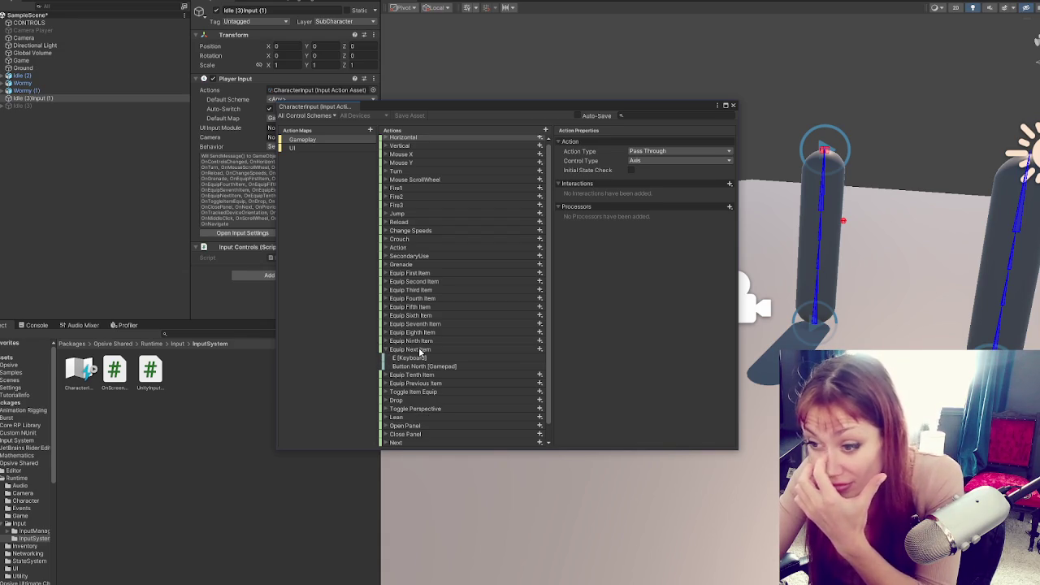
click(420, 351)
click(388, 351)
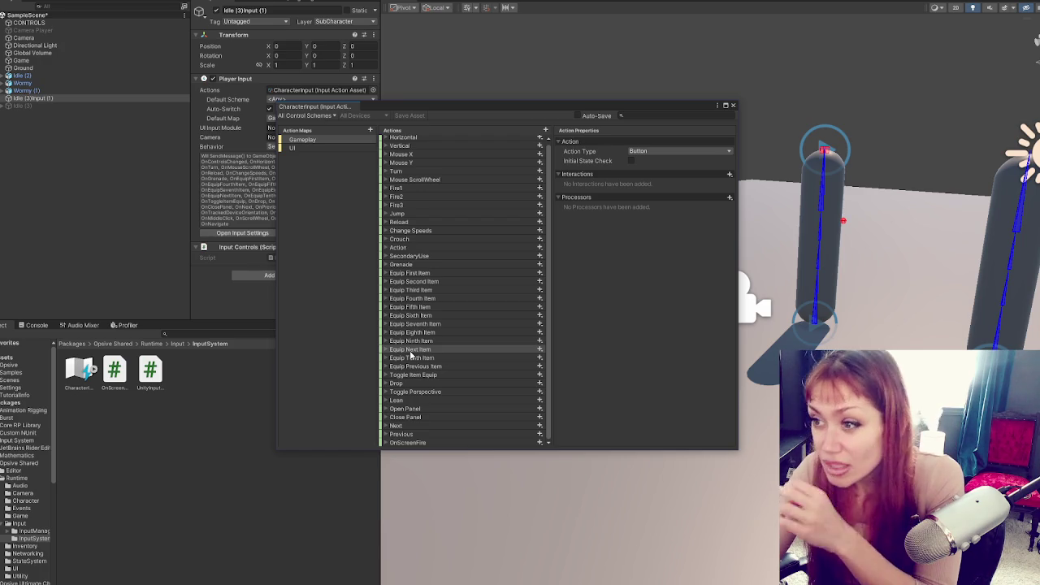
right_click(413, 351)
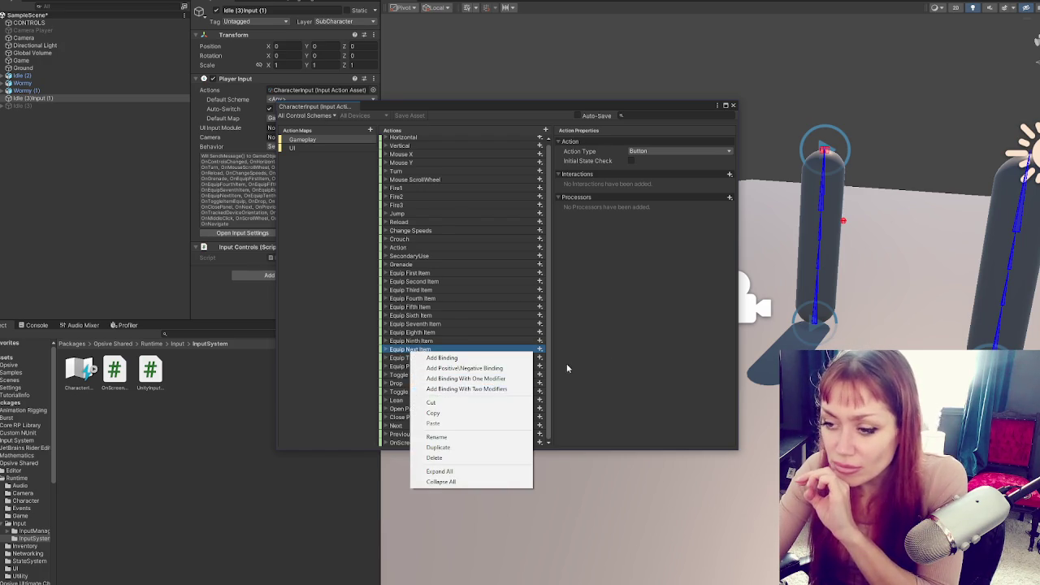
click(495, 347)
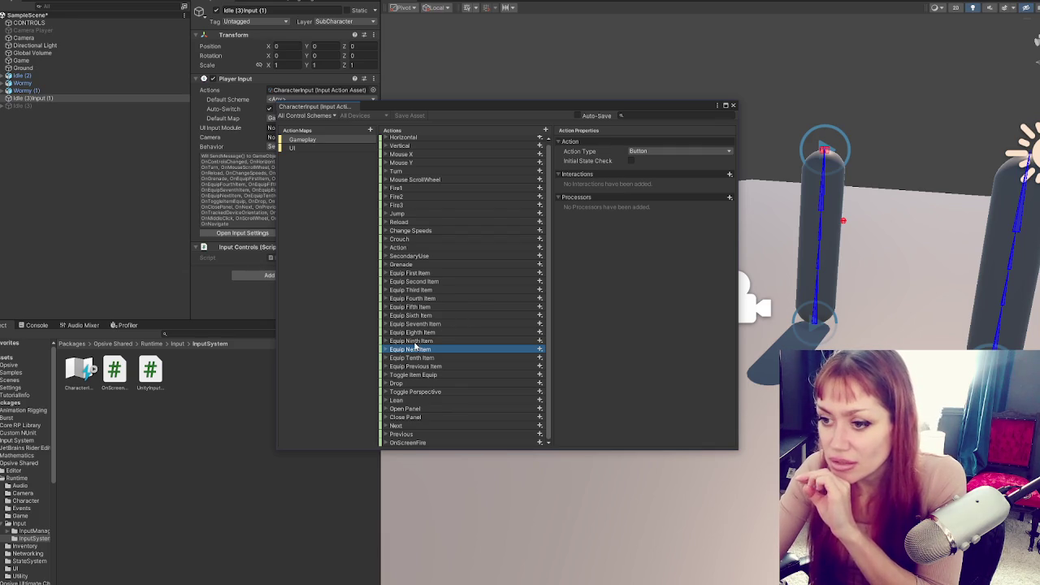
click(448, 240)
click(454, 163)
click(456, 317)
scroll(462, 196, down, 1)
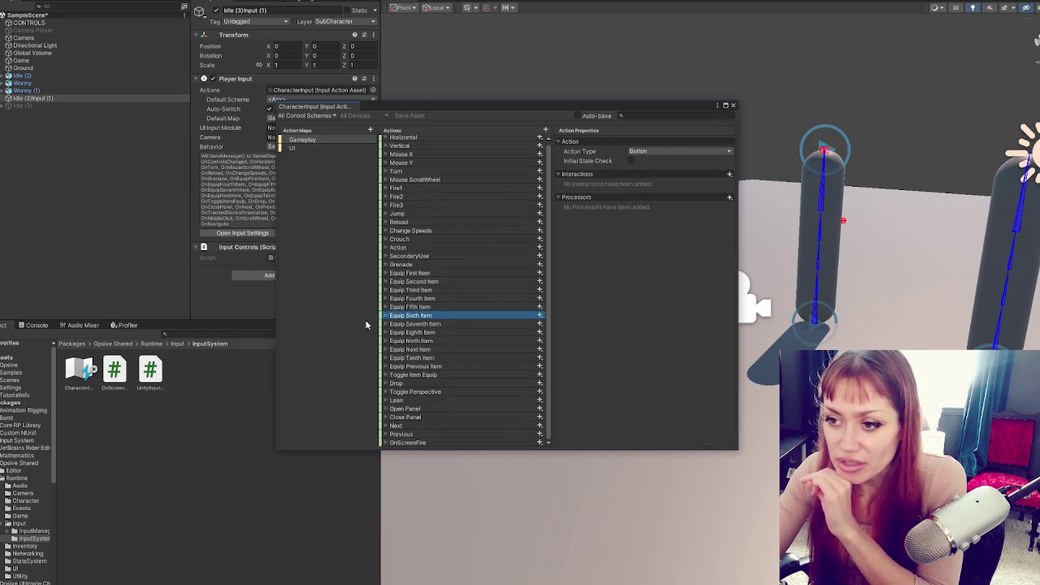
click(400, 442)
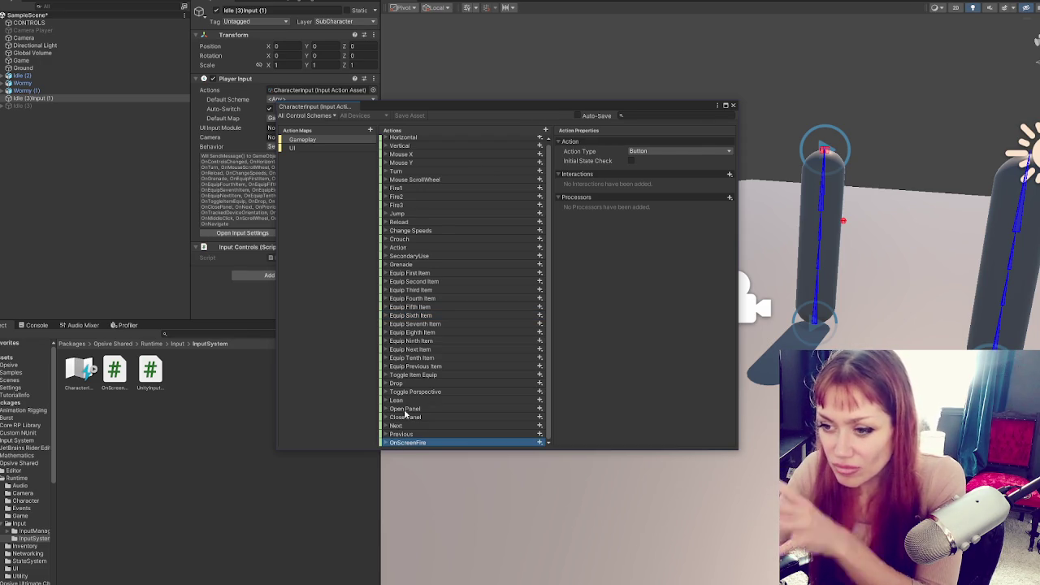
click(546, 131)
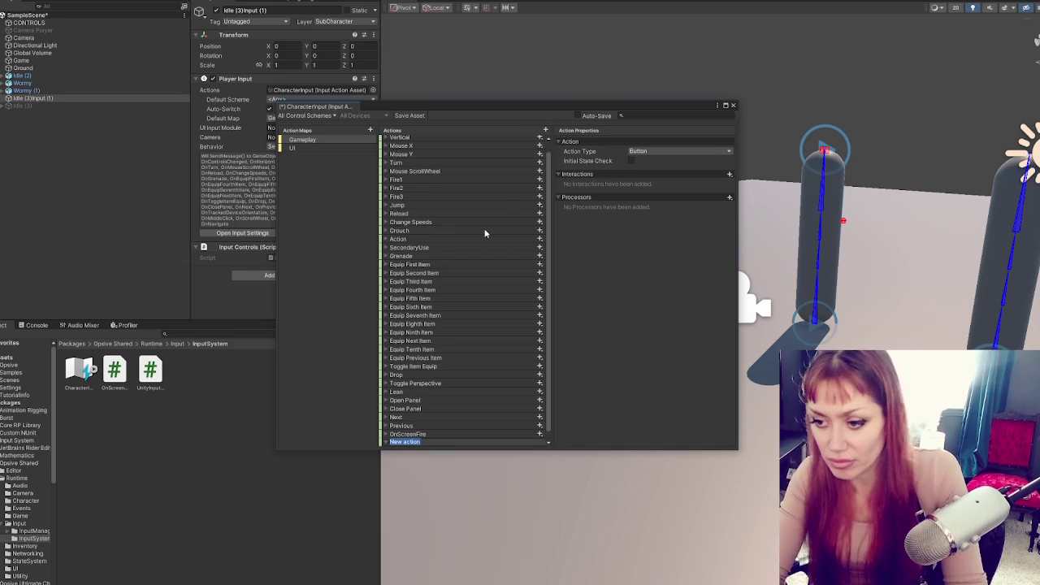
- Name the new action Interact, bind it to E [Keyboard] in the Keyboard scheme, and save
text(O)
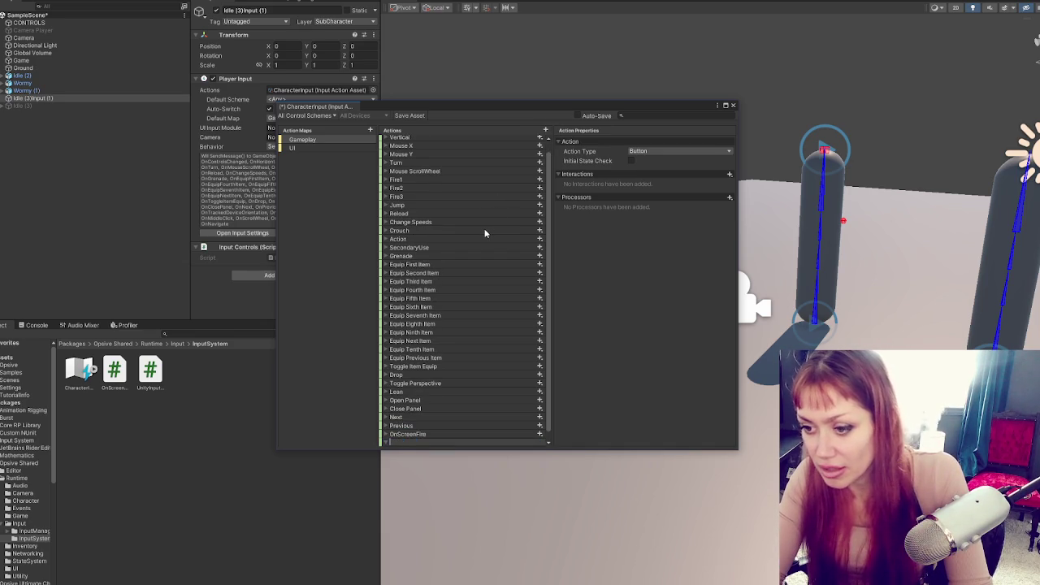
text(t)
key(Return)
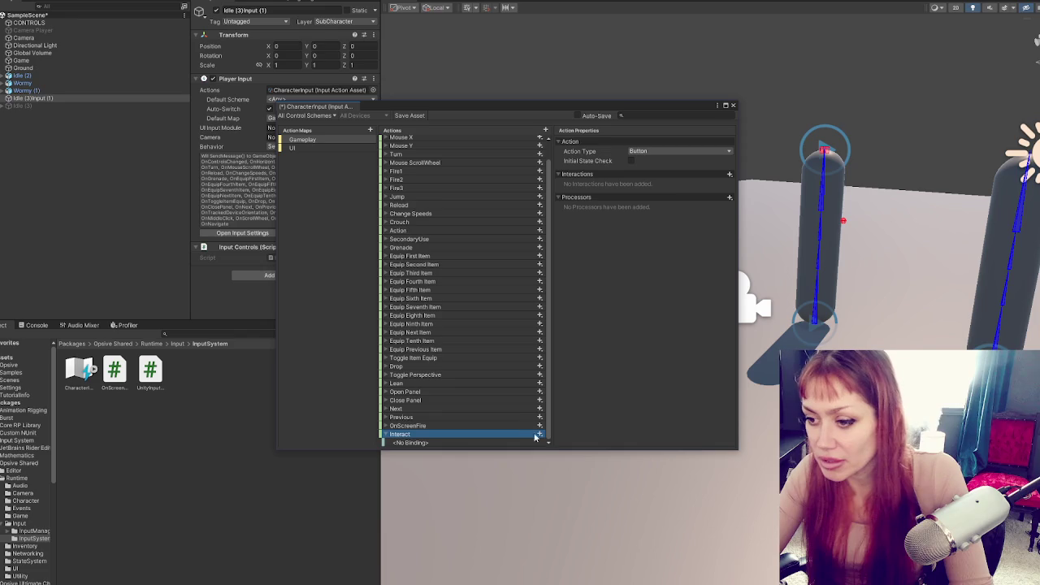
key(Down)
click(642, 153)
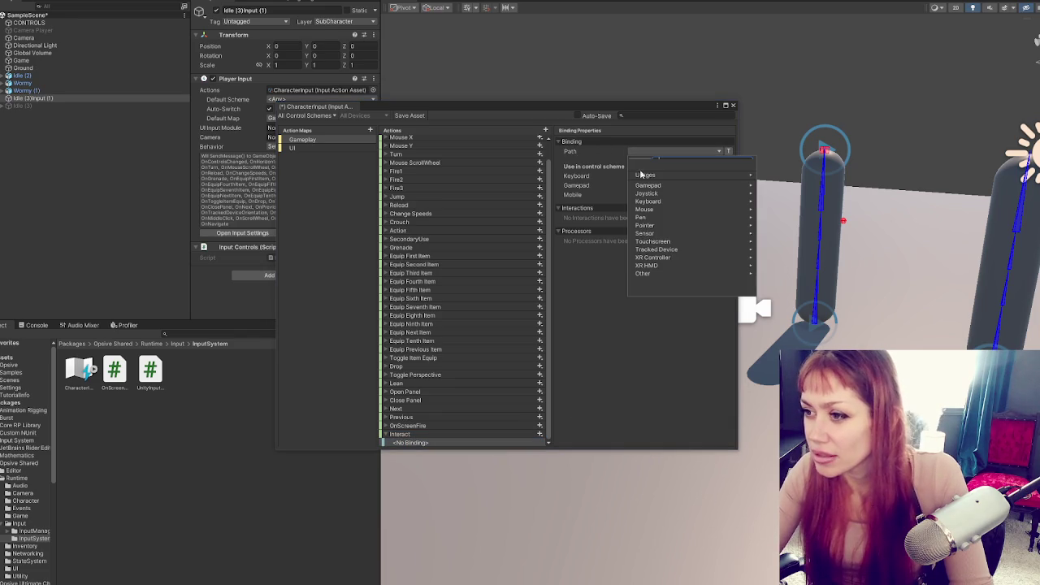
text(e)
key(Return)
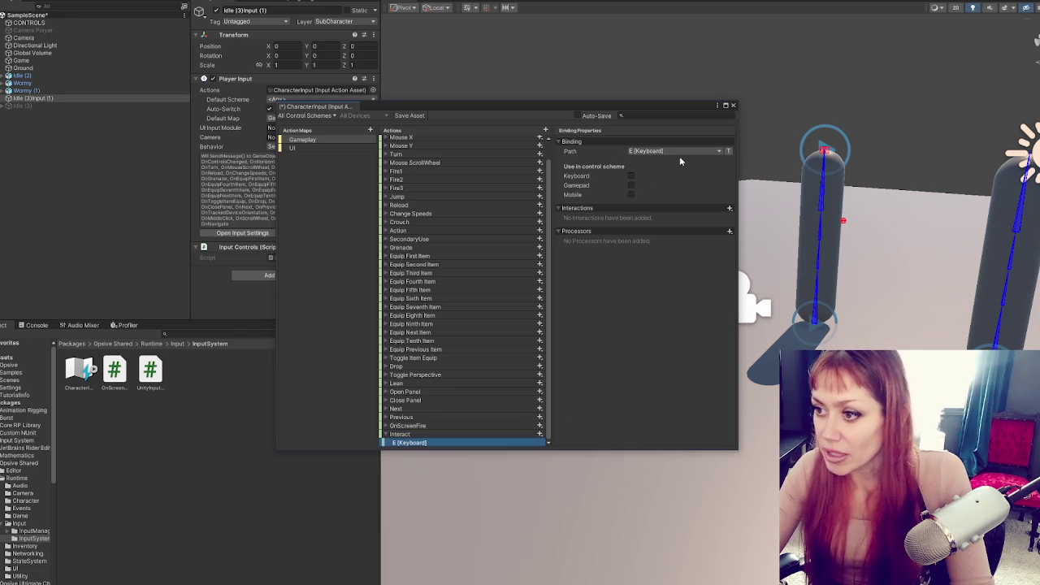
click(632, 176)
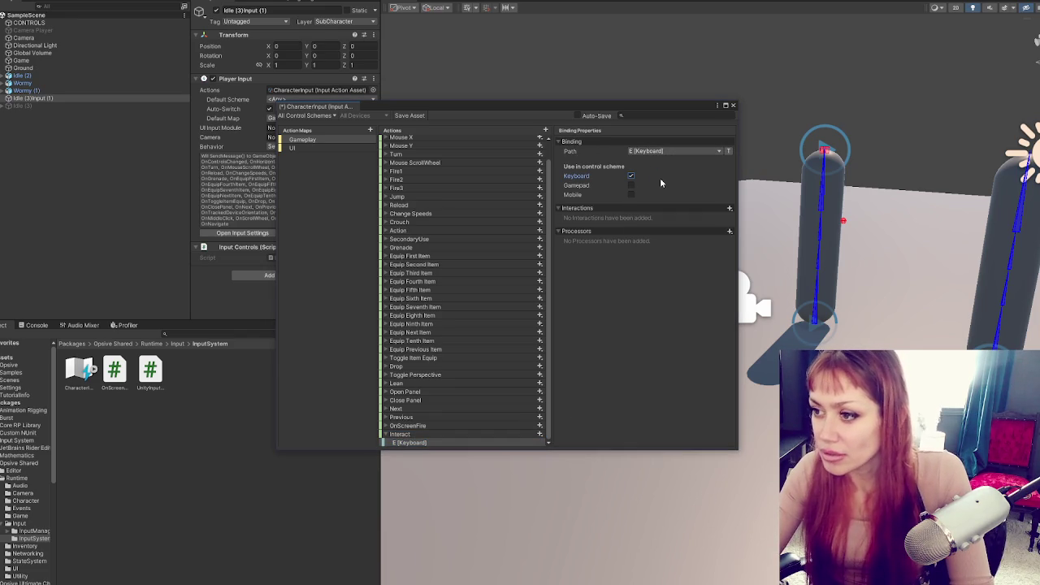
click(408, 115)
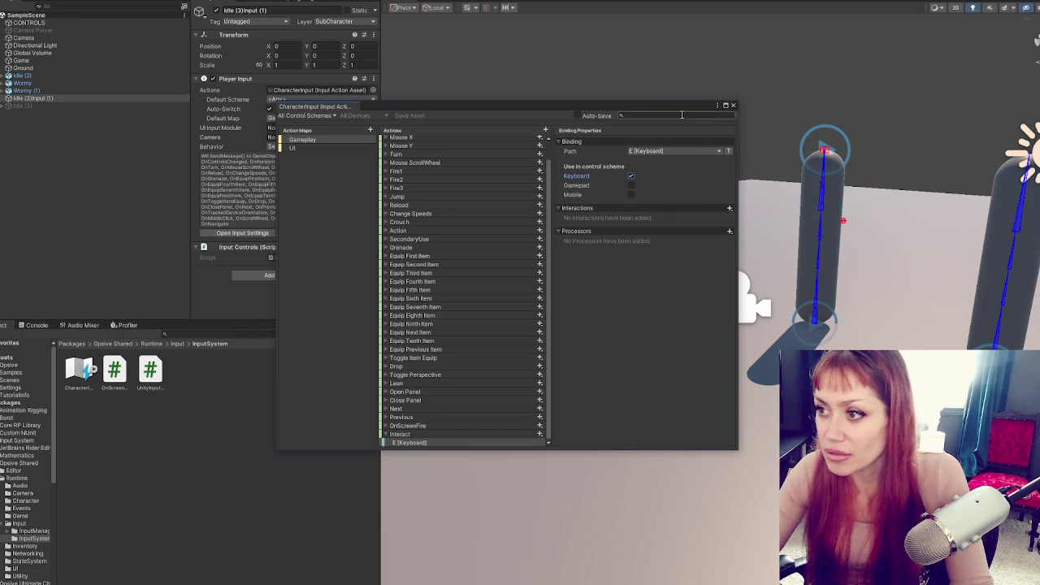
click(733, 105)
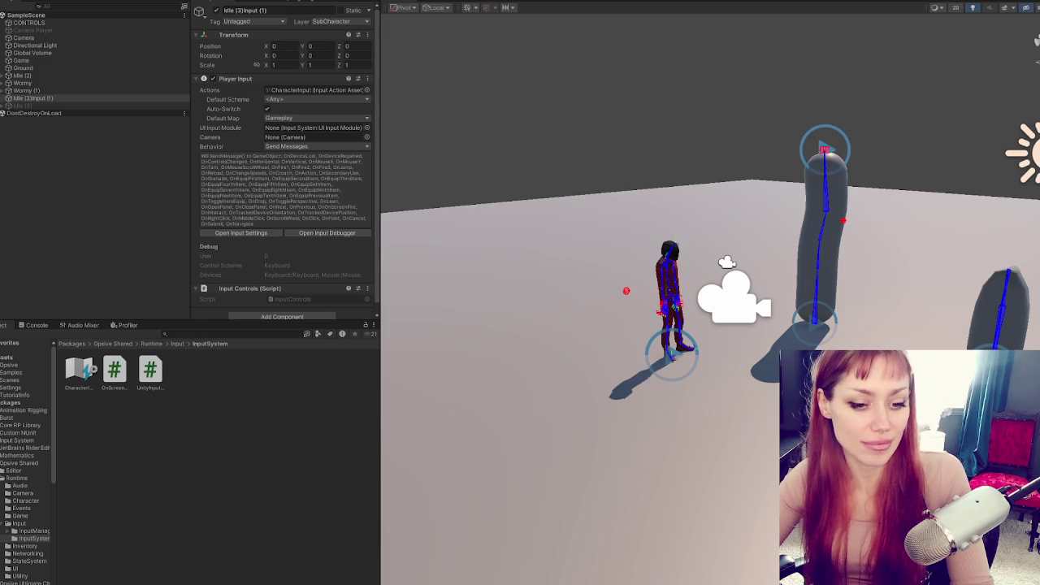
- Narrow the side panels and dock the Game view beside the Scene view
click(742, 198)
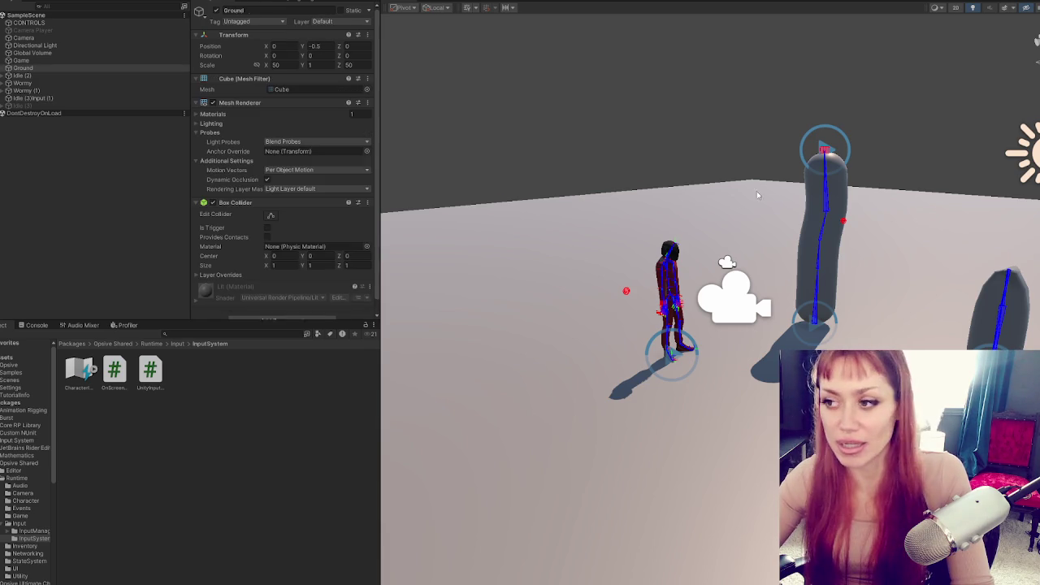
click(765, 70)
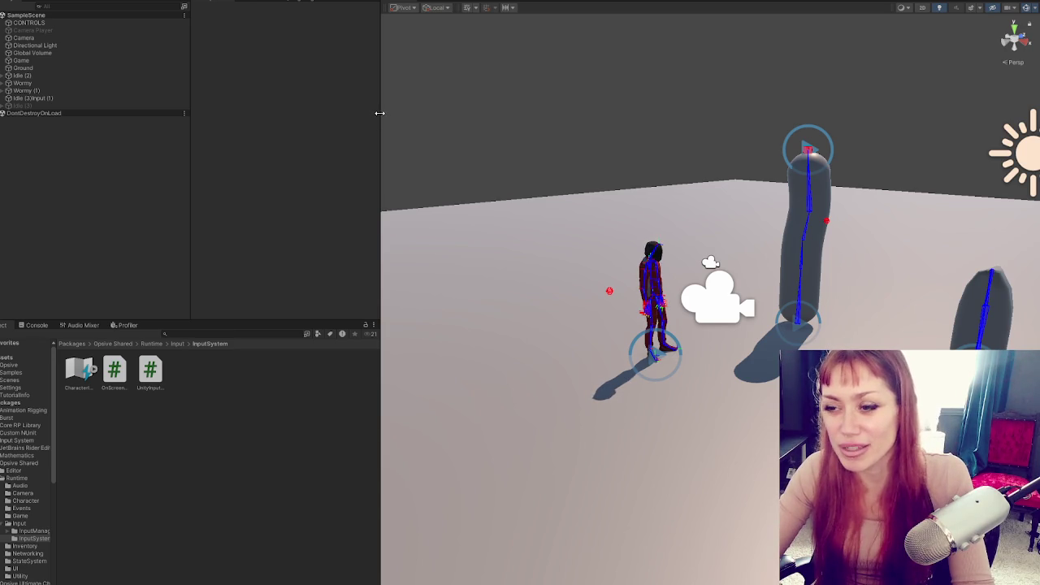
drag(380, 114, 283, 121)
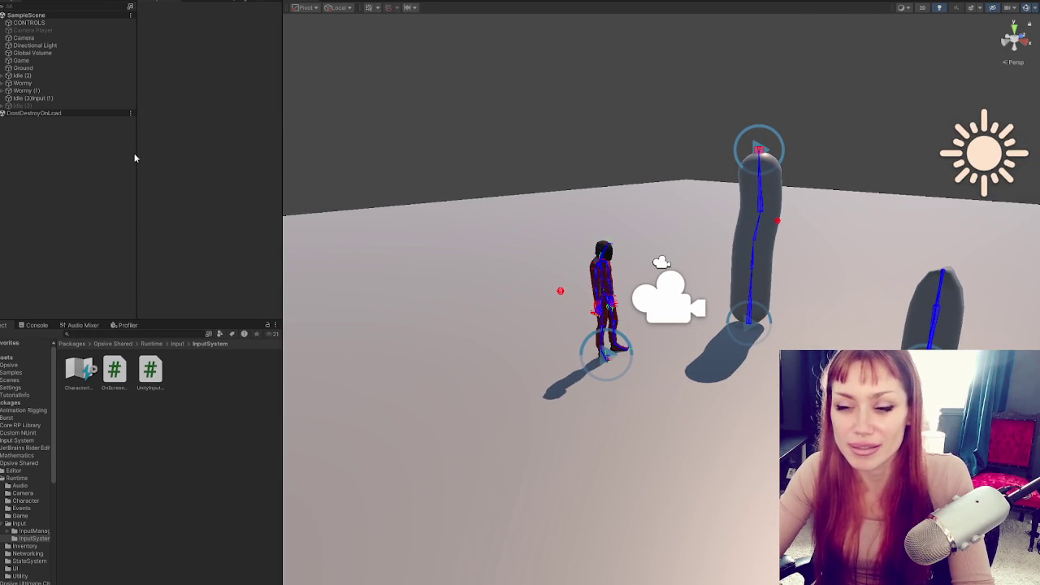
drag(133, 152, 75, 162)
drag(281, 132, 180, 134)
mouse_move(79, 155)
mouse_down()
mouse_move(44, 150)
mouse_move(76, 157)
mouse_up()
mouse_move(1038, 238)
mouse_down()
mouse_move(690, 238)
mouse_move(780, 238)
mouse_up()
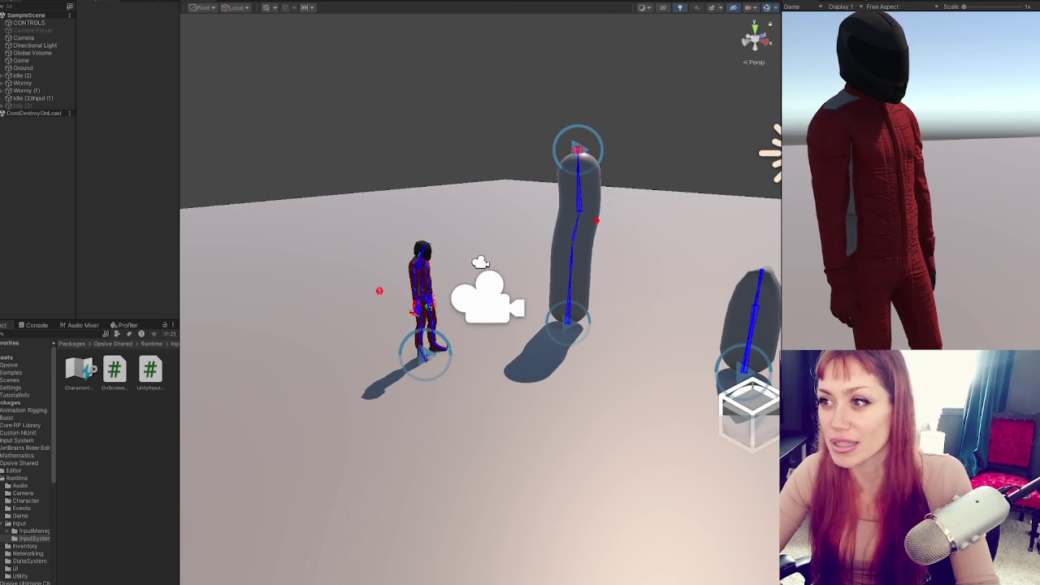
- Play-test pressing Interact, checking the Console logs Interact and Test, then stop Play mode
click(26, 325)
click(926, 186)
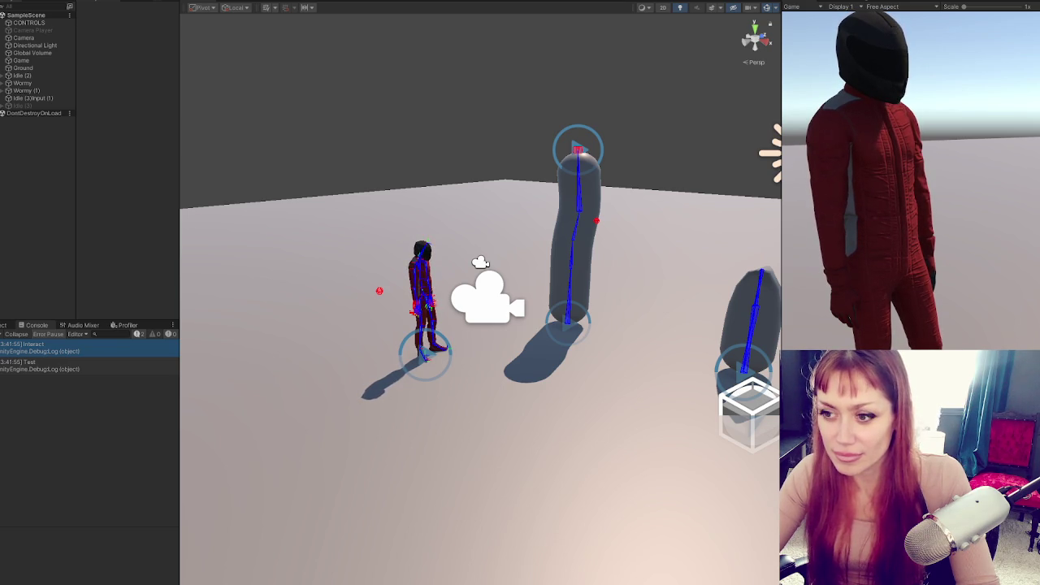
key(ctrl+p)
double_click(32, 347)
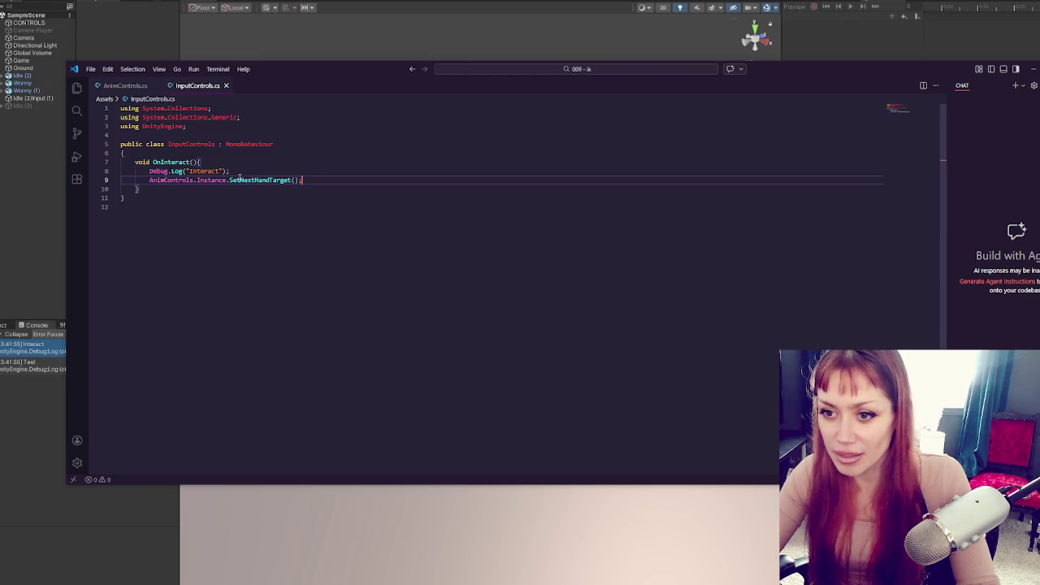
- Remove the Interact and Test debug log lines from InputControls and AnimControls
double_click(33, 365)
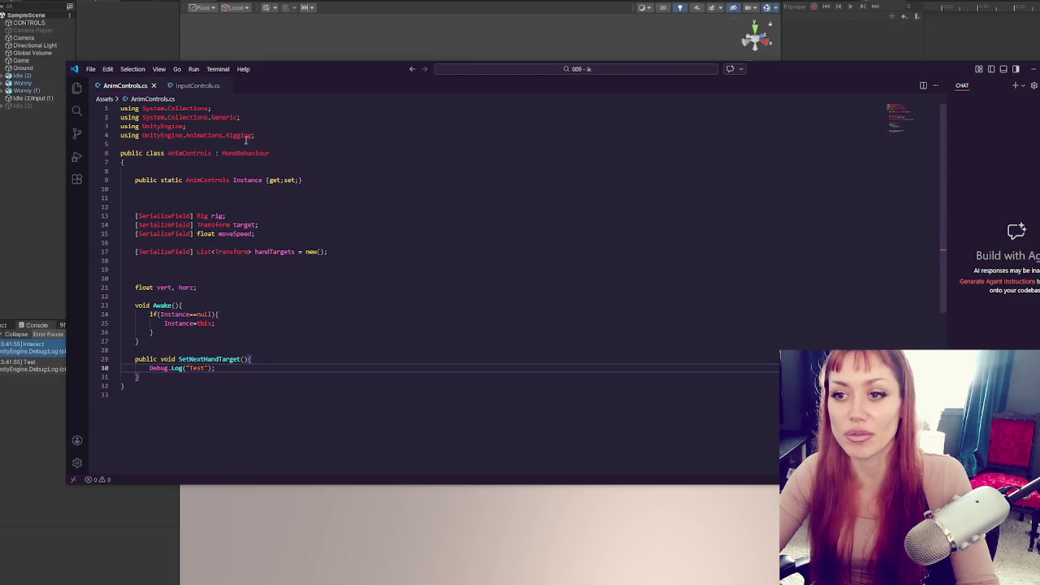
click(197, 85)
drag(325, 171, 336, 162)
key(BackSpace)
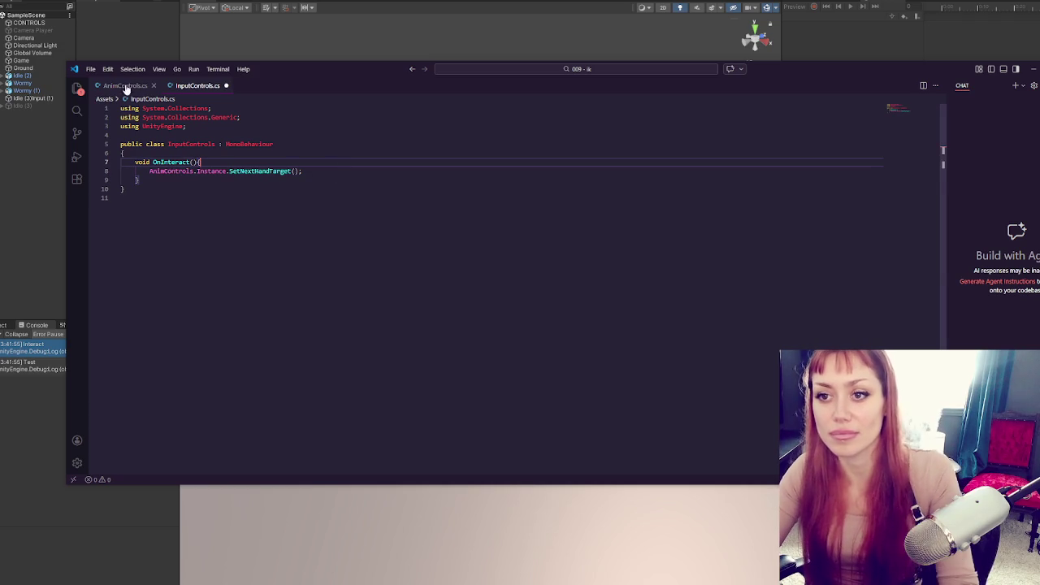
key(ctrl+s)
click(127, 85)
click(294, 366)
key(shift+Home)
key(BackSpace)
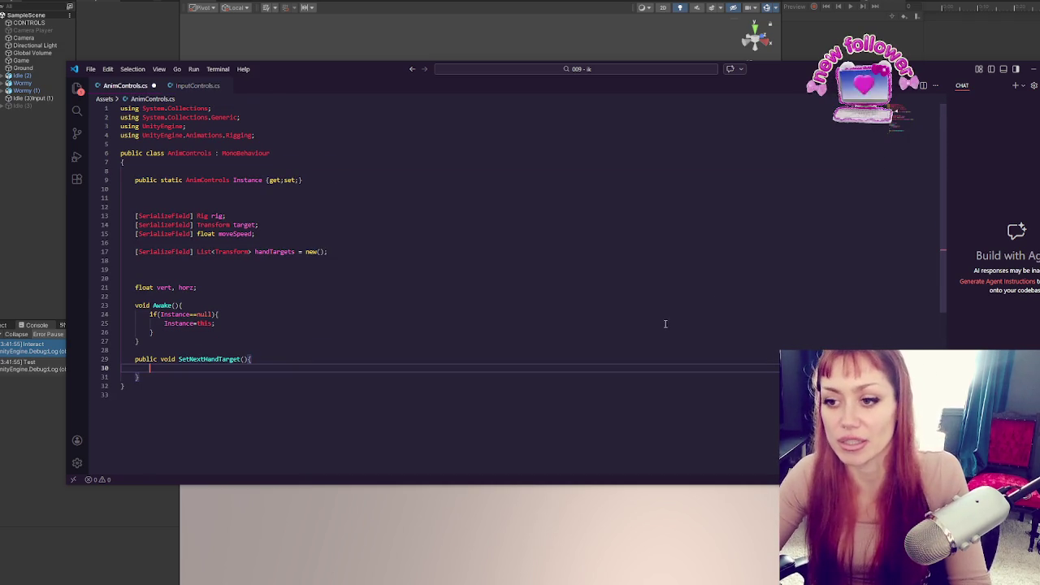
- In SetNextHandTarget, write target.position = handTargets[Random.Range(0,handTargets.Count)].position;
click(280, 251)
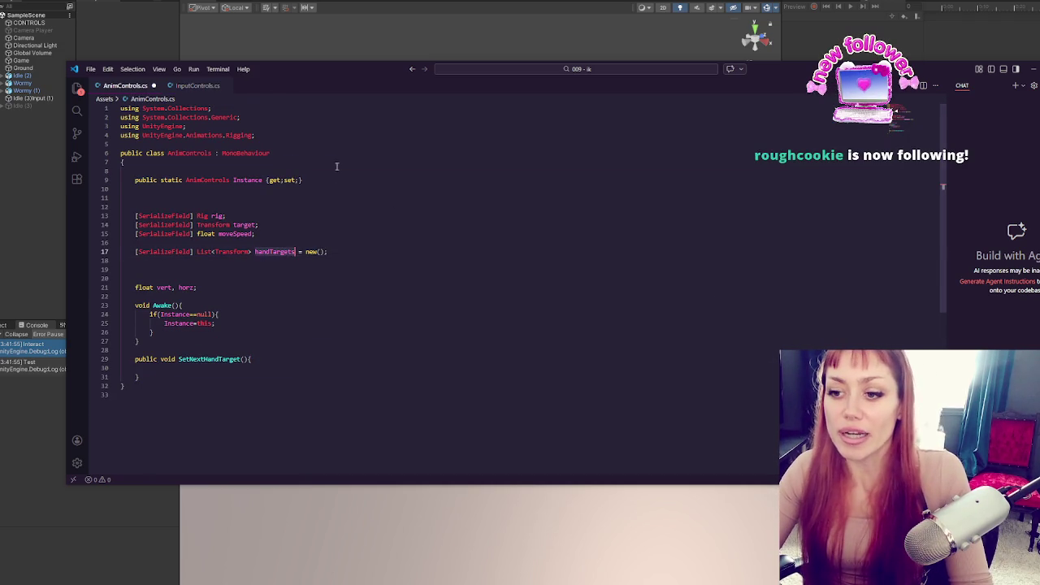
click(243, 225)
scroll(259, 212, down, 3)
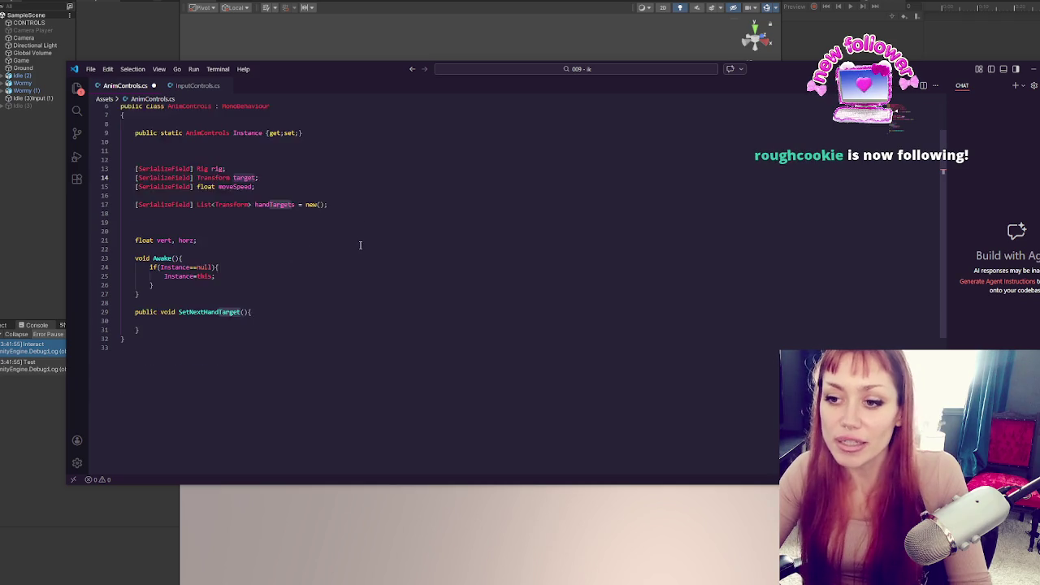
click(295, 180)
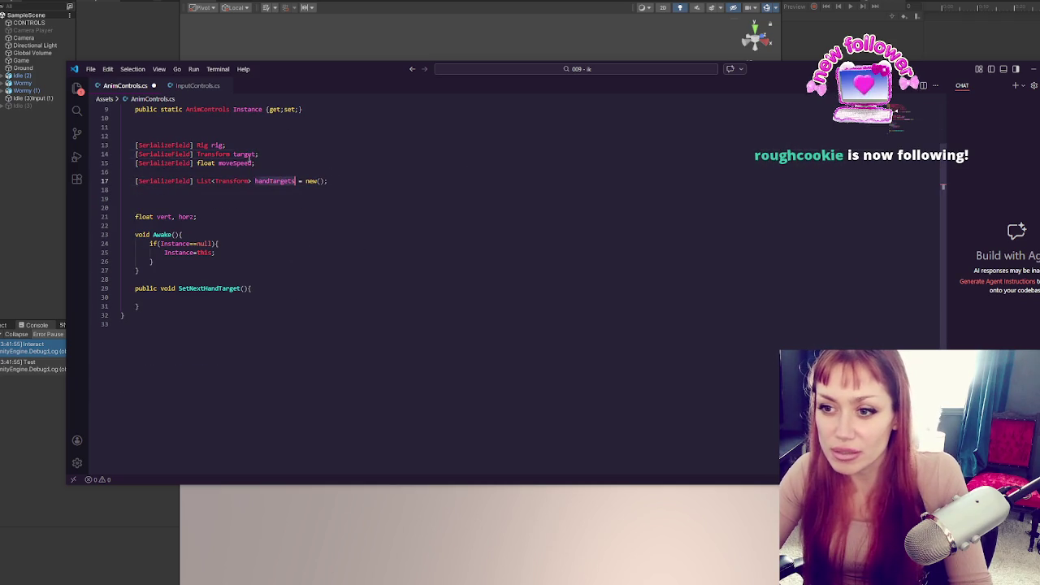
click(228, 297)
text(target.)
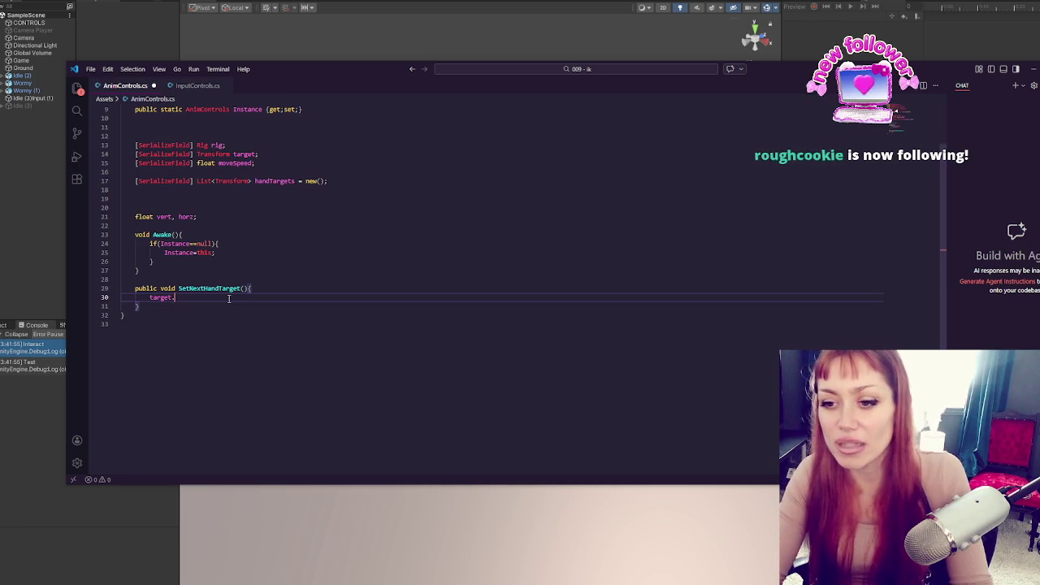
text(position = )
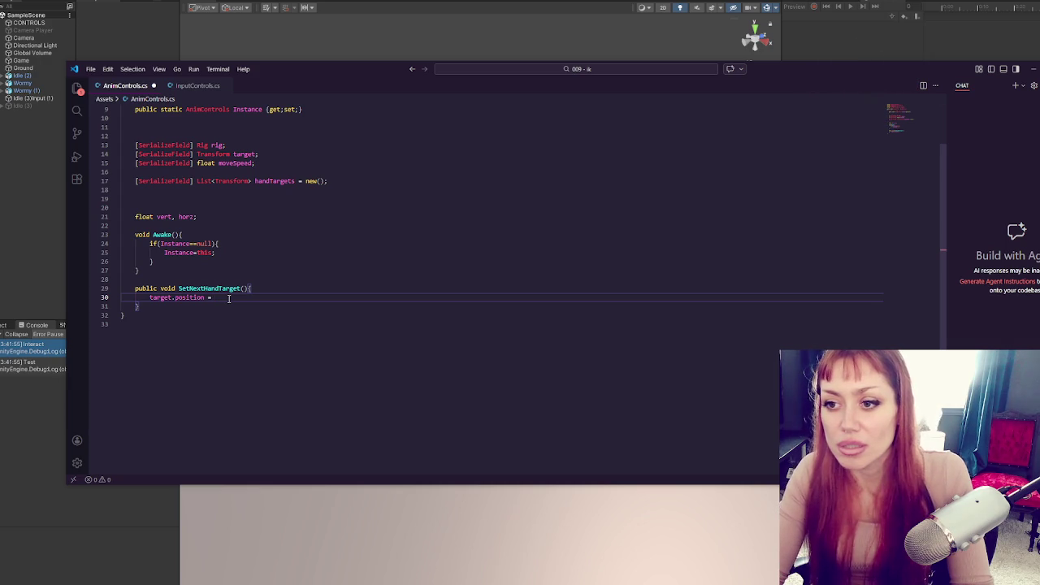
text(handTarget)
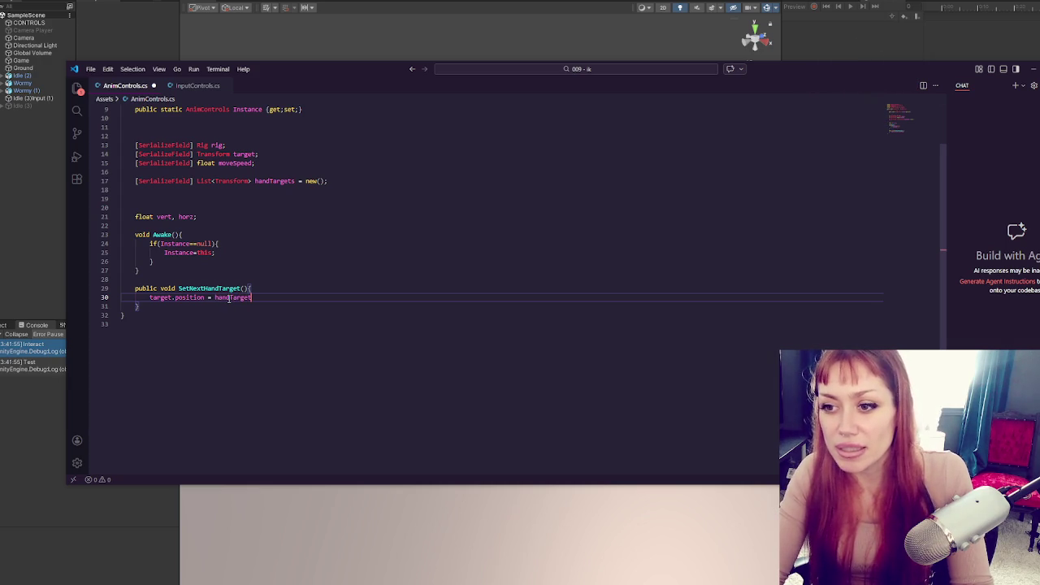
text(s[)
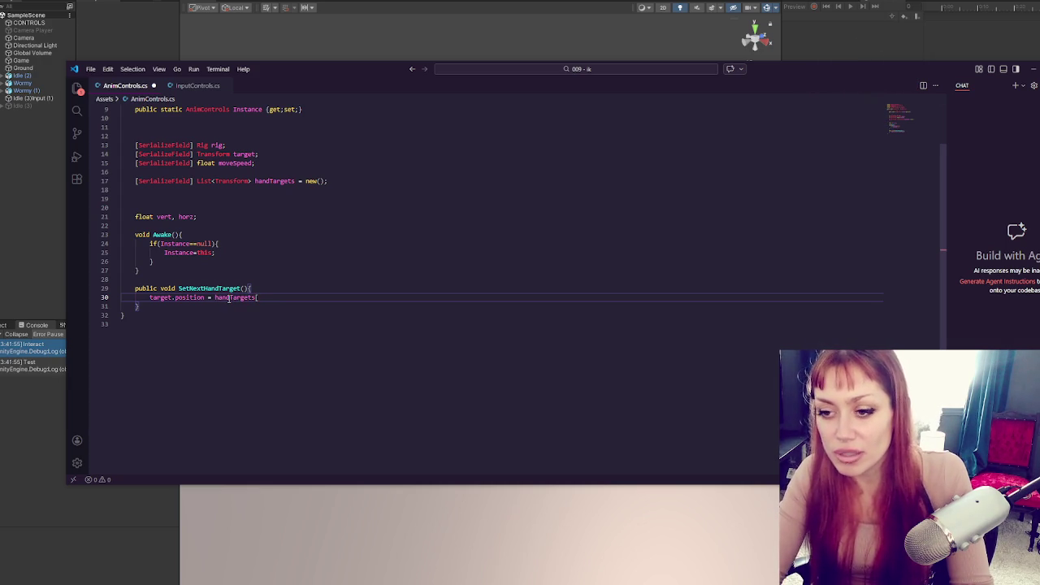
text(om.Range(0,handTargets.Count)
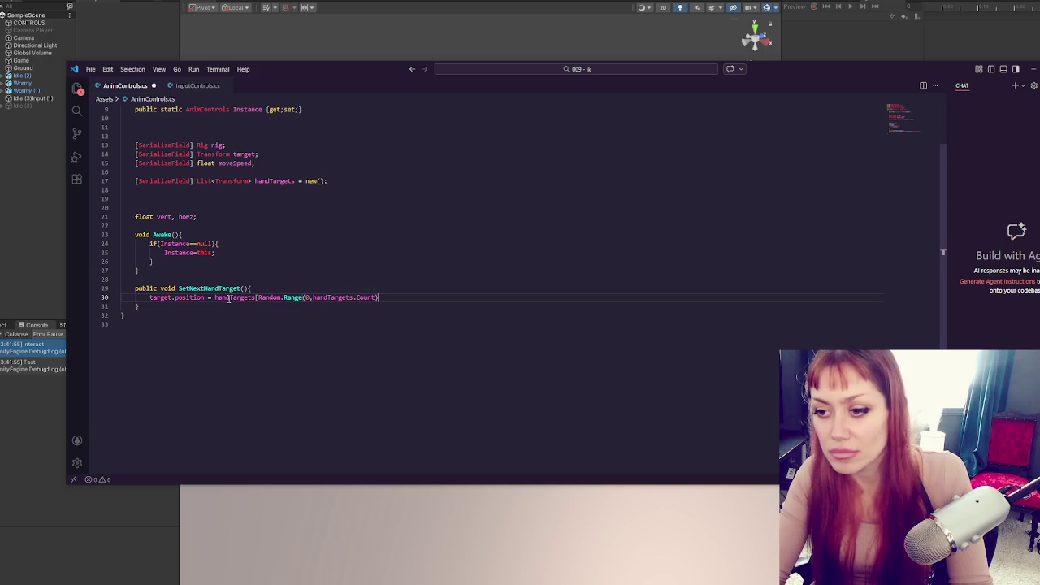
text(;)
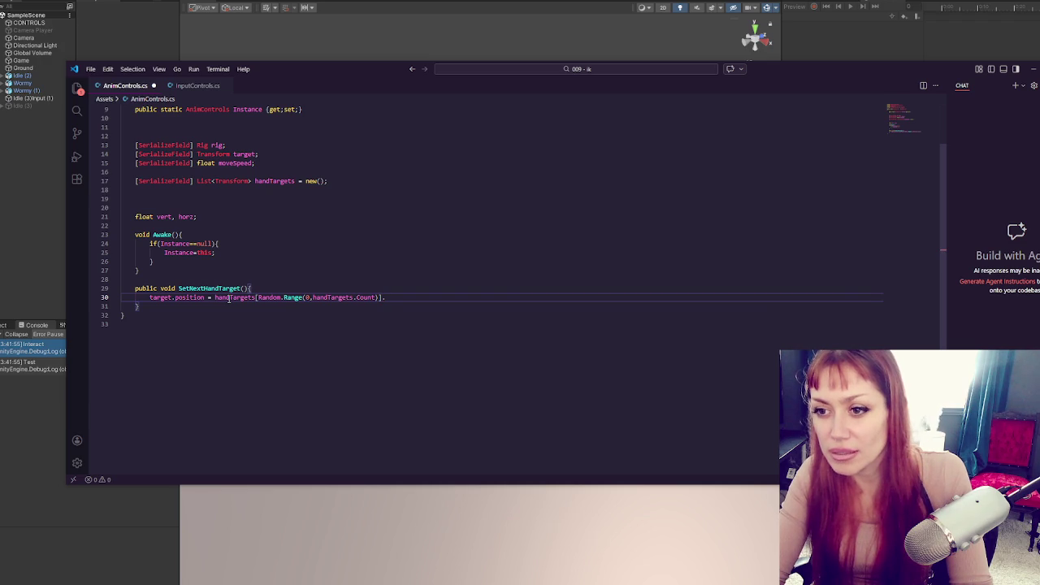
text(sition;)
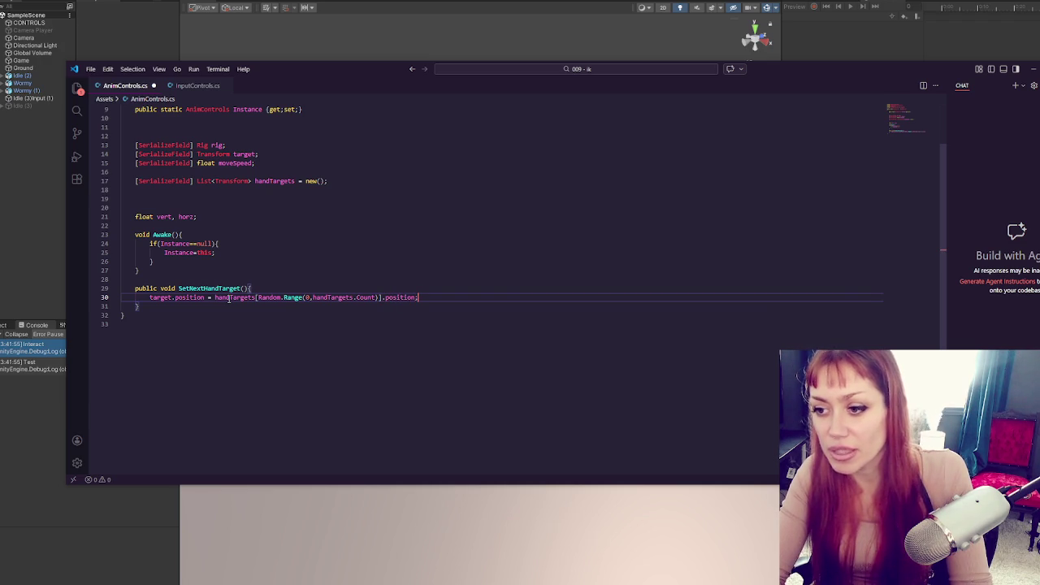
click(70, 235)
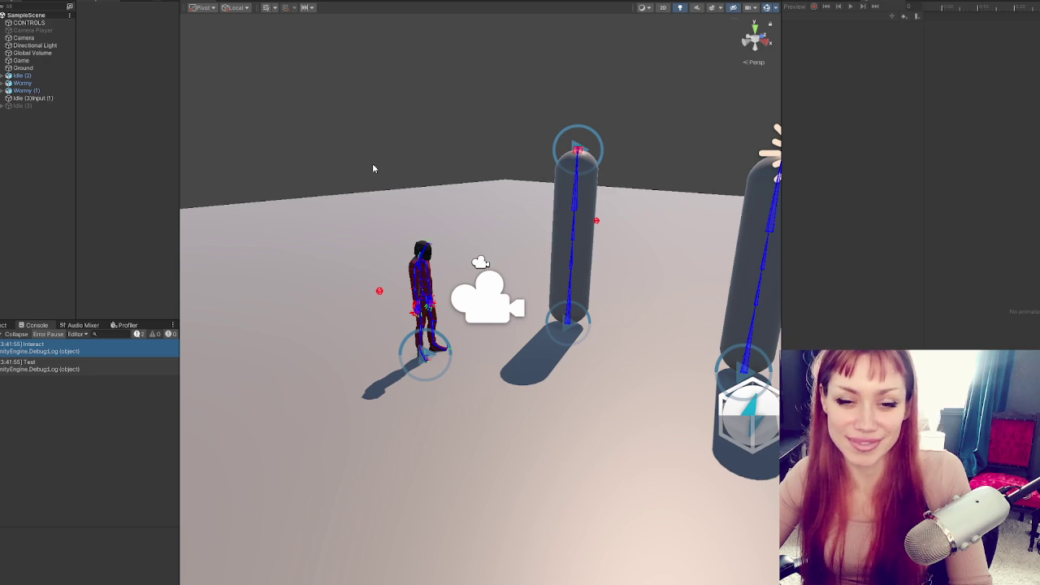
- Orbit the Scene view, widen the left panels and zoom in on the red character
mouse_move(583, 112)
mouse_down()
mouse_move(529, 100)
mouse_move(610, 116)
mouse_move(494, 110)
mouse_up()
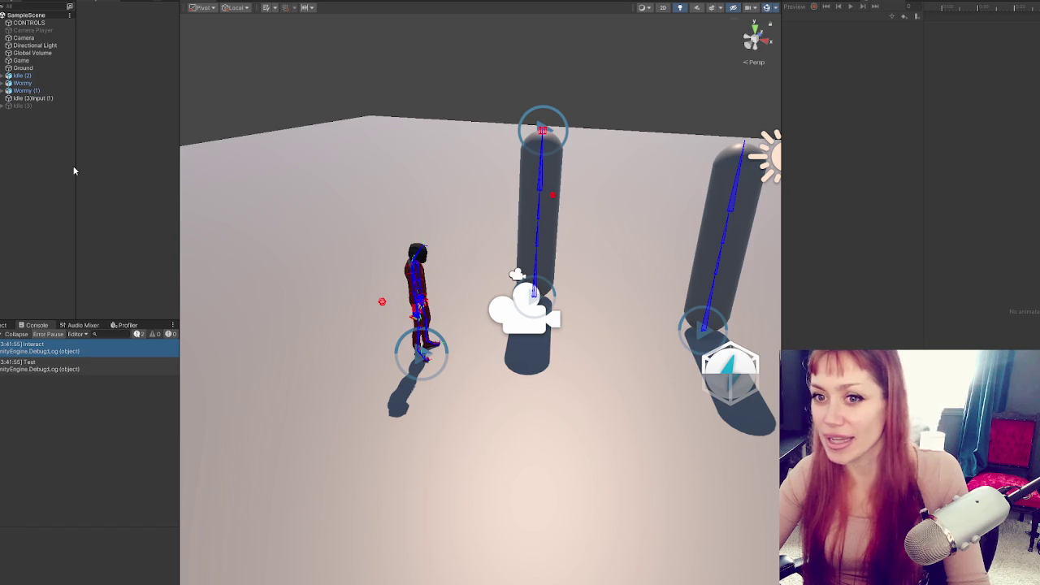
drag(184, 121, 246, 109)
scroll(443, 243, up, 2)
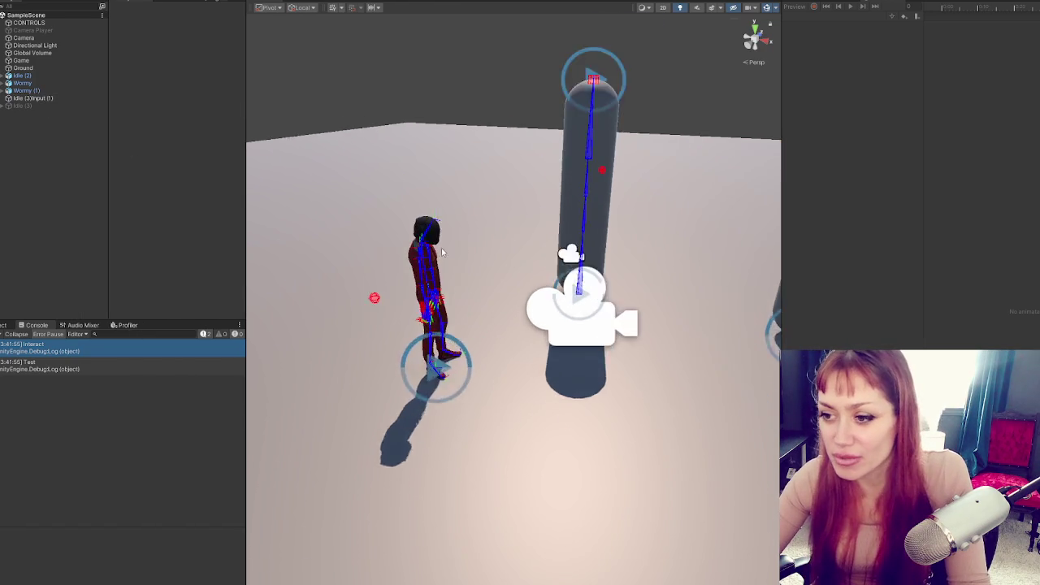
scroll(443, 243, up, 4)
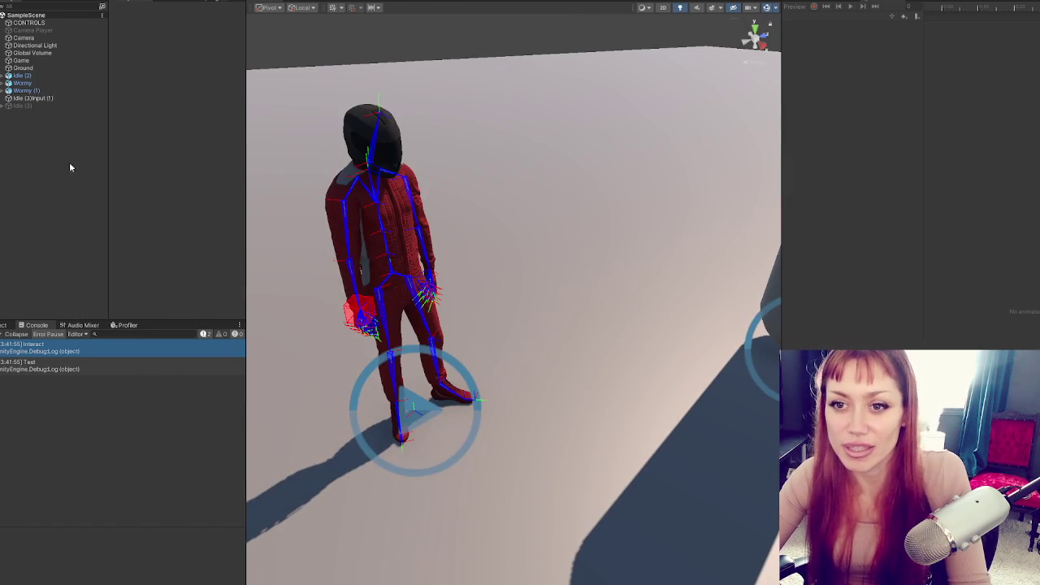
- Create a sphere, scale it to 0.1, and place it beside the character
right_click(69, 165)
mouse_move(161, 318)
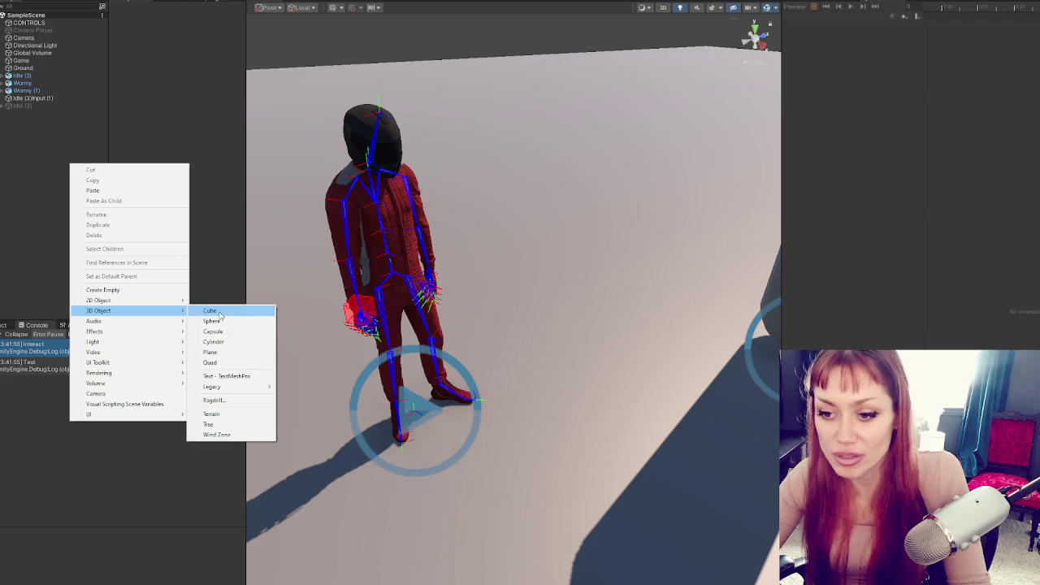
click(213, 321)
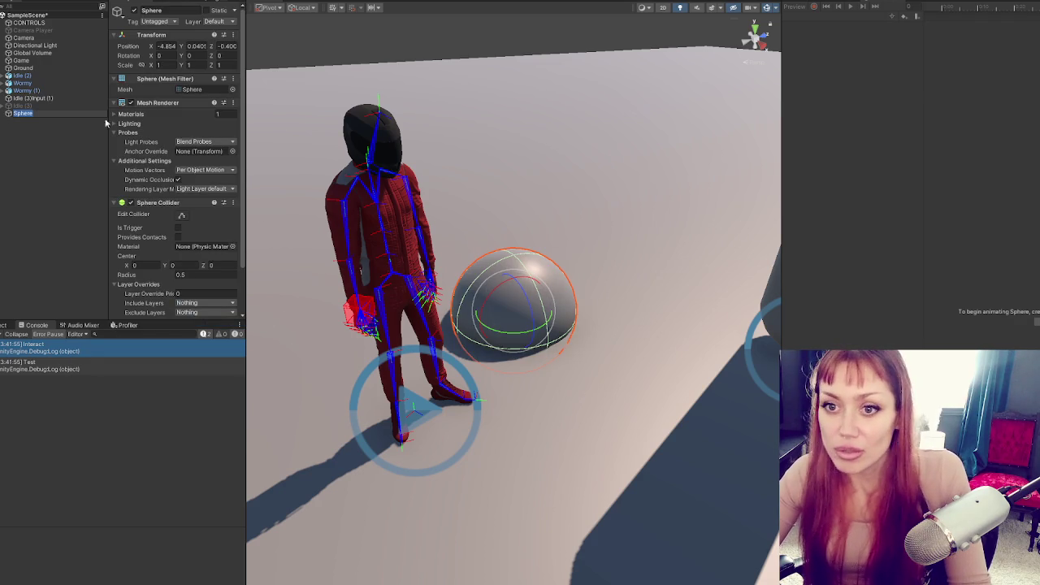
click(169, 65)
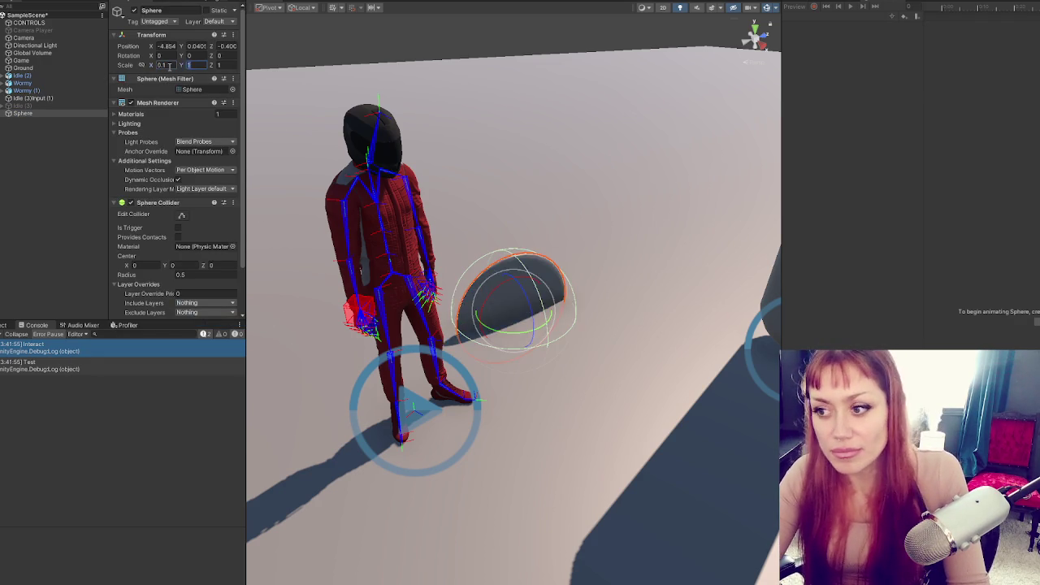
text(0.2)
click(79, 107)
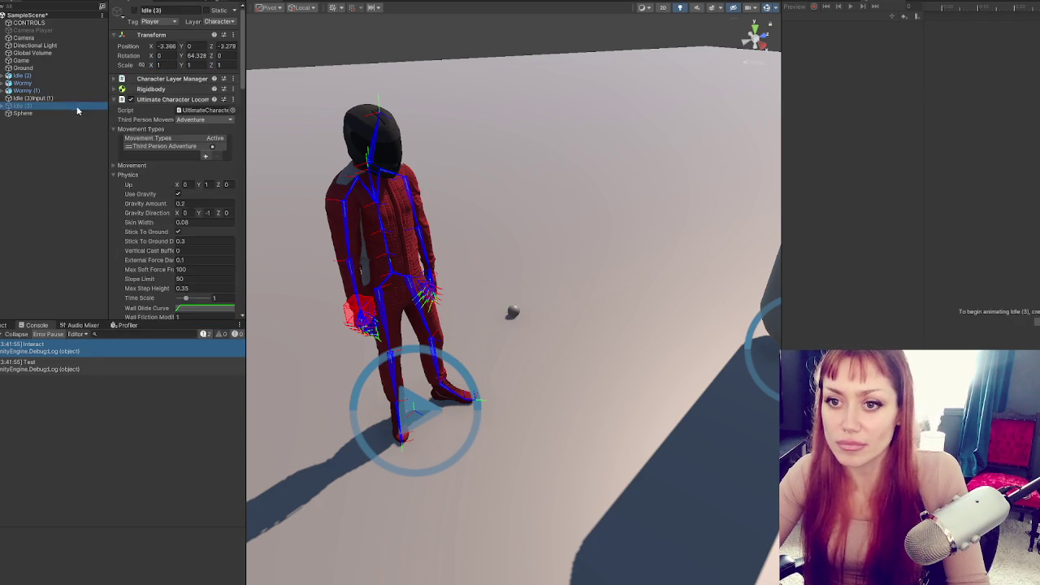
click(22, 113)
mouse_move(543, 329)
mouse_down()
mouse_move(651, 412)
mouse_move(648, 164)
mouse_move(600, 184)
mouse_up()
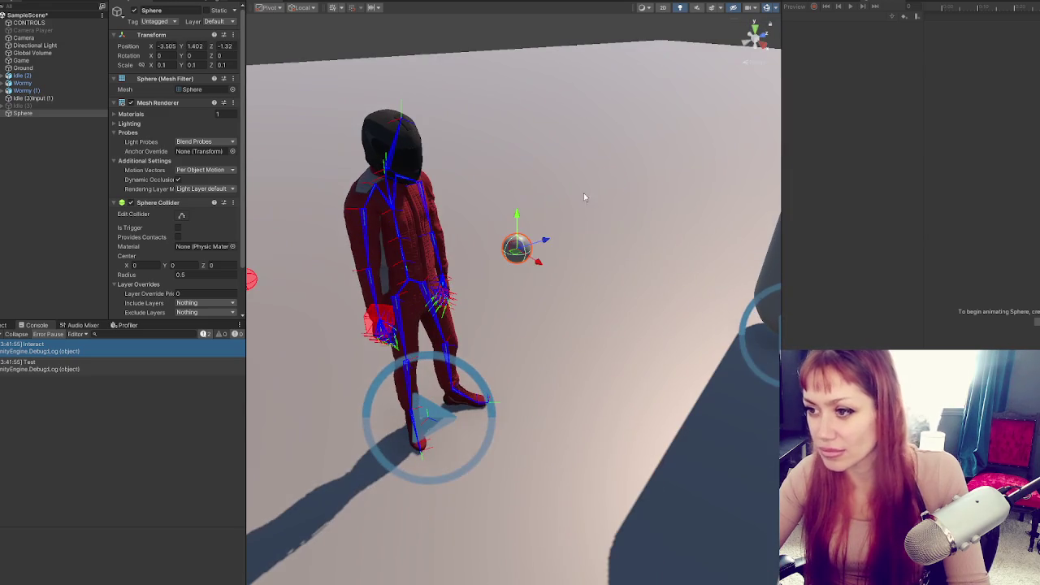
mouse_move(517, 248)
mouse_down()
mouse_move(536, 241)
mouse_move(425, 260)
mouse_move(435, 327)
mouse_move(551, 313)
mouse_move(530, 312)
mouse_move(508, 289)
mouse_up()
- Duplicate the sphere up to Sphere (5) and scatter the copies around the character
key(ctrl+d)
key(ctrl+d)
key(ctrl+d)
click(527, 340)
mouse_move(526, 339)
mouse_down()
mouse_move(439, 341)
mouse_move(430, 243)
mouse_move(667, 199)
mouse_move(402, 195)
mouse_move(633, 195)
mouse_up()
key(ctrl+d)
drag(597, 158, 596, 201)
key(ctrl+d)
mouse_move(636, 235)
mouse_down()
mouse_move(342, 235)
mouse_move(310, 263)
mouse_move(439, 248)
mouse_move(473, 270)
mouse_move(473, 177)
mouse_move(617, 219)
mouse_move(573, 244)
mouse_up()
click(32, 98)
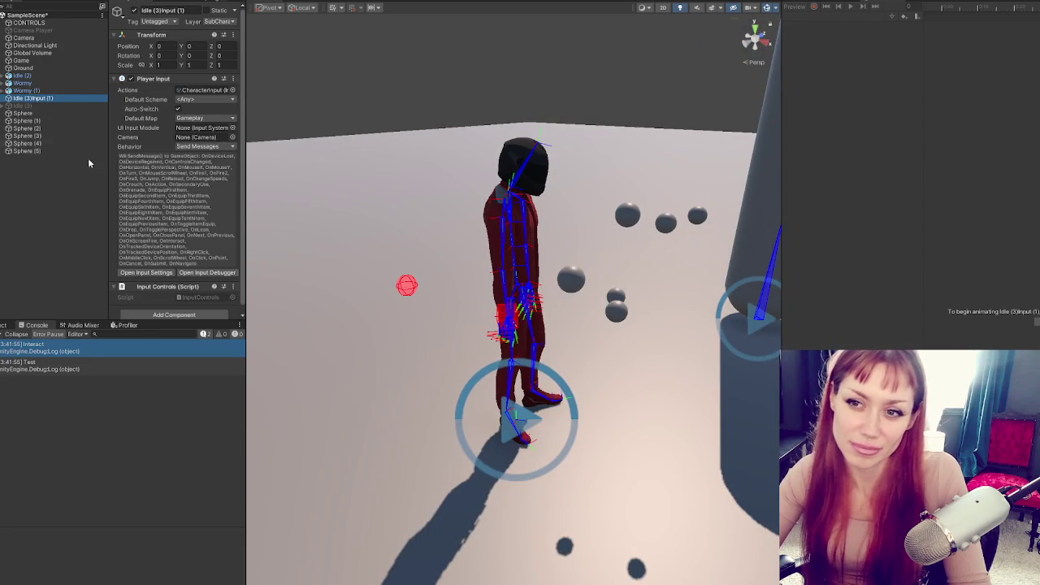
- Fill CONTROLS' Anim Controls Hand Targets list with Sphere through Sphere (5)
drag(246, 195, 299, 195)
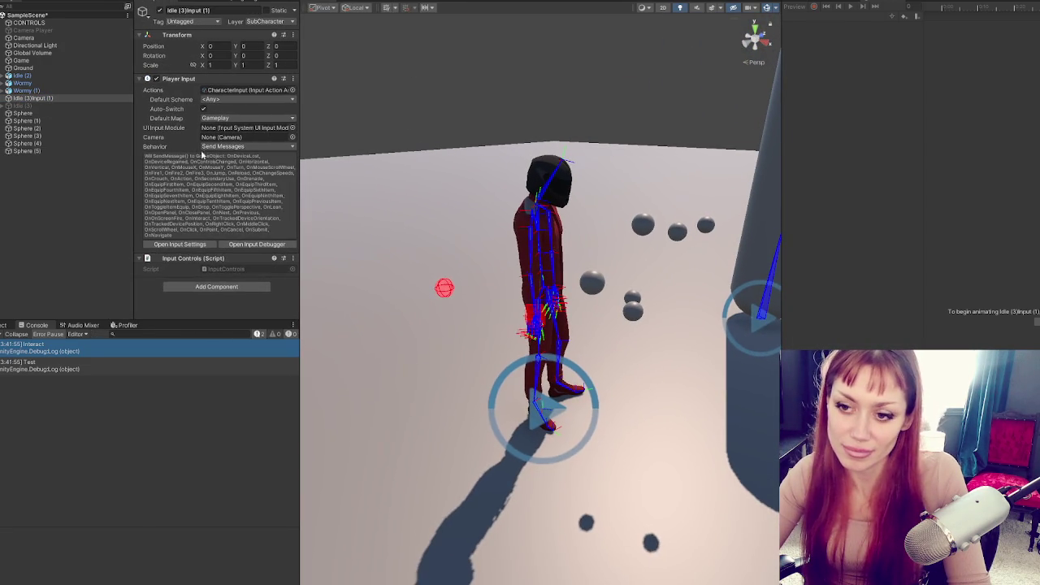
click(40, 23)
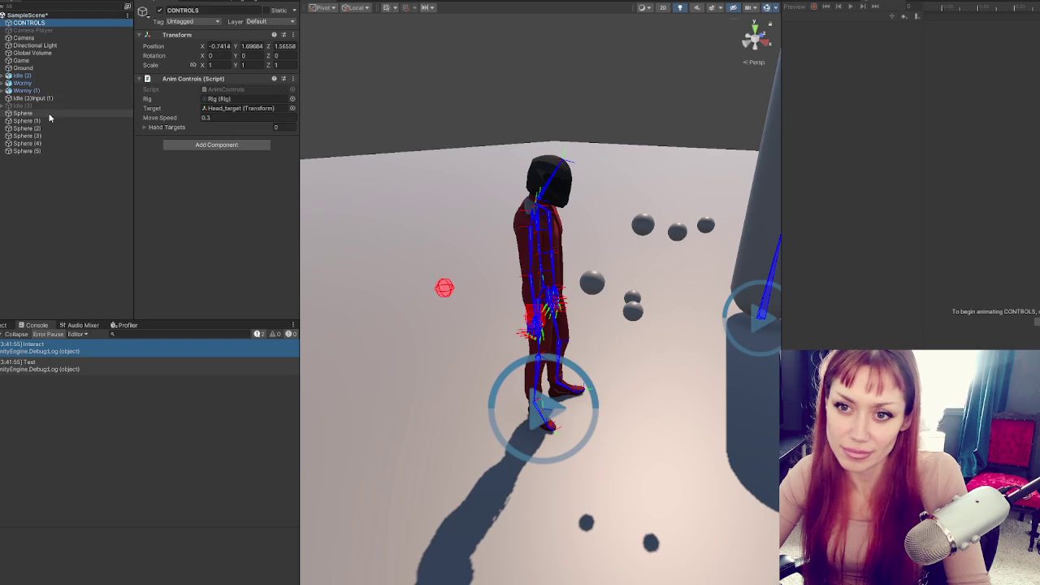
click(98, 113)
shift+click(74, 150)
drag(74, 147, 153, 130)
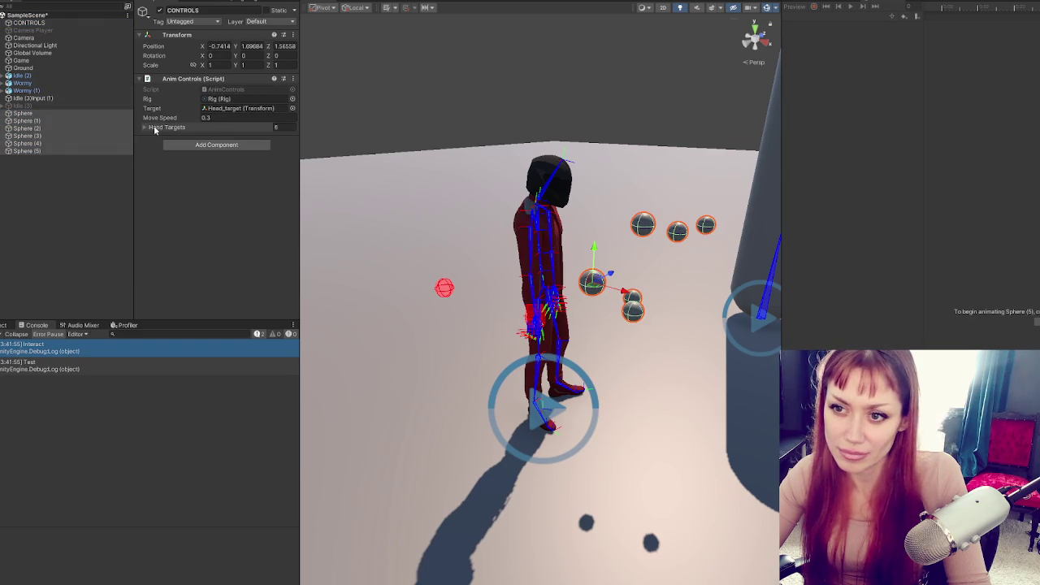
- Assign the character's Rig to the Rig slot and rename it Rig - Idle
double_click(3, 96)
click(61, 196)
mouse_move(62, 196)
mouse_down()
mouse_move(256, 96)
mouse_move(241, 110)
mouse_up()
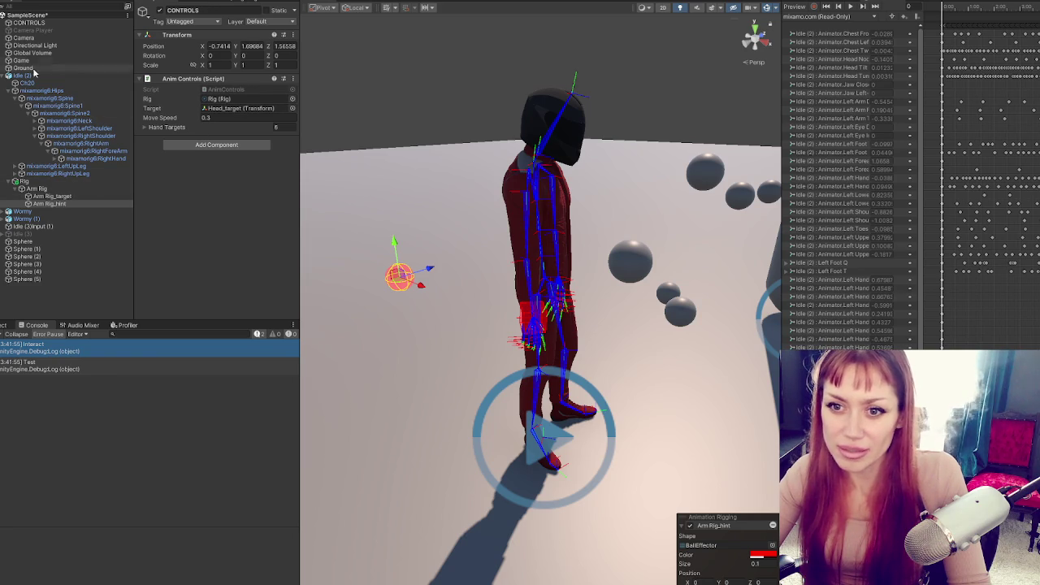
drag(22, 181, 251, 98)
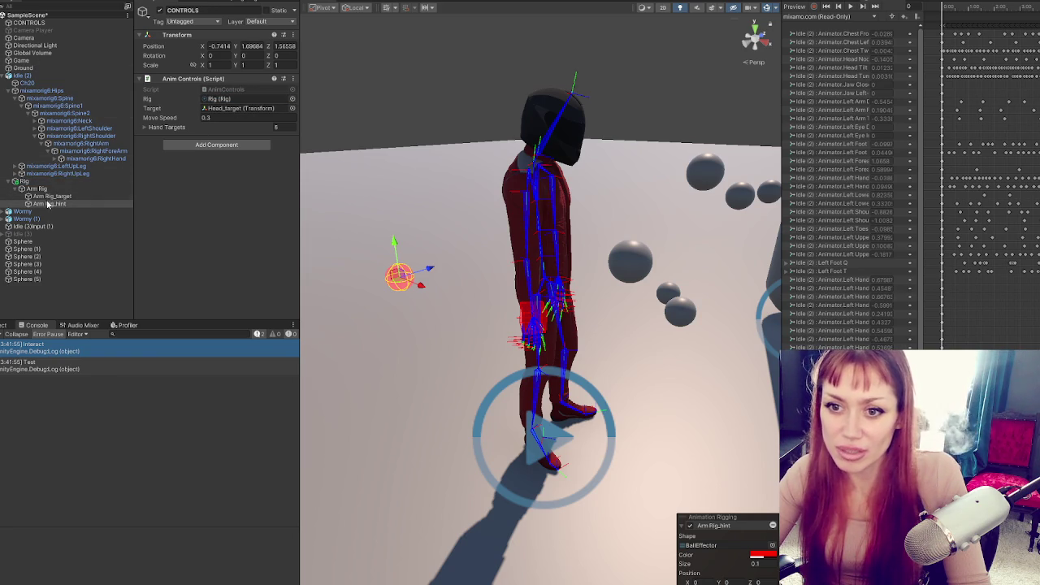
click(45, 180)
click(235, 10)
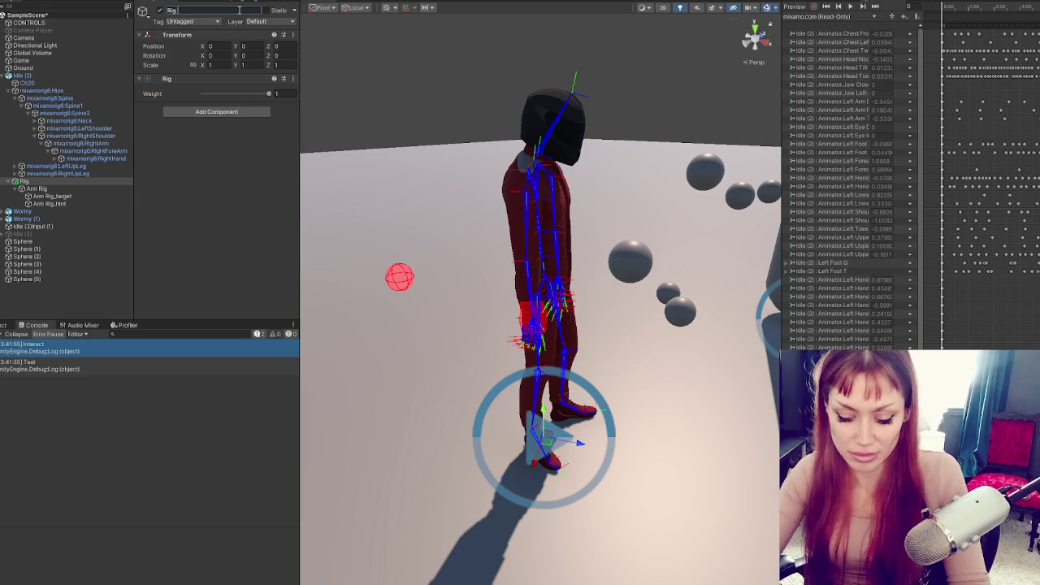
text(- Ikle)
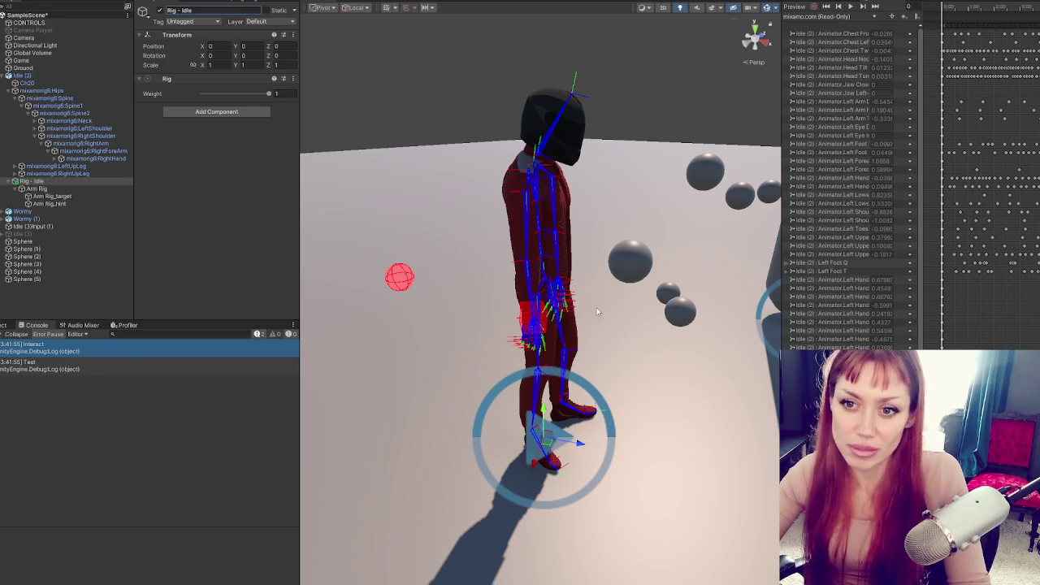
click(102, 190)
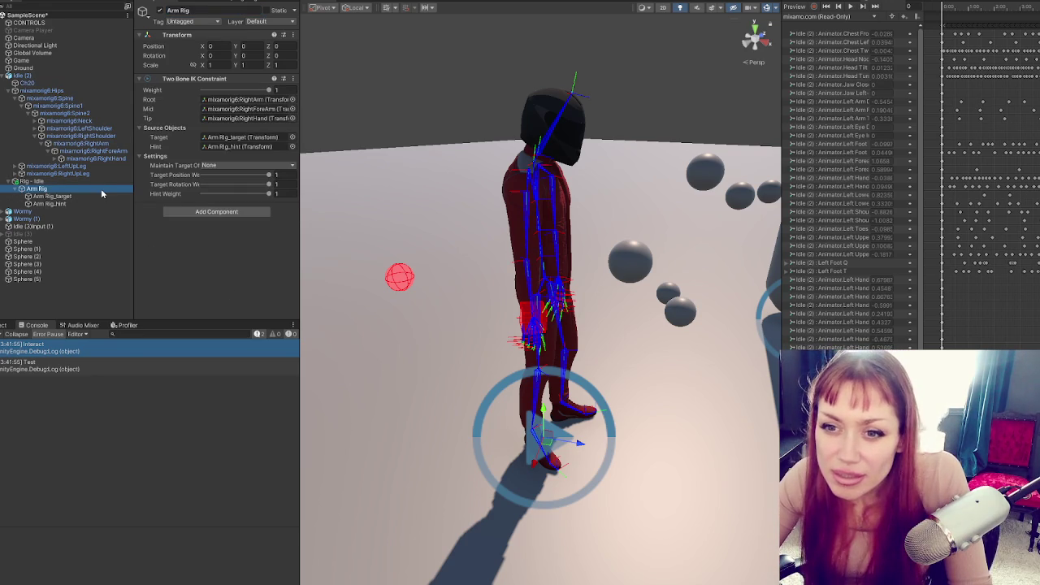
- Set Anim Controls' Target to Arm Rig_target instead of Head_target and save the scene
click(57, 77)
click(65, 24)
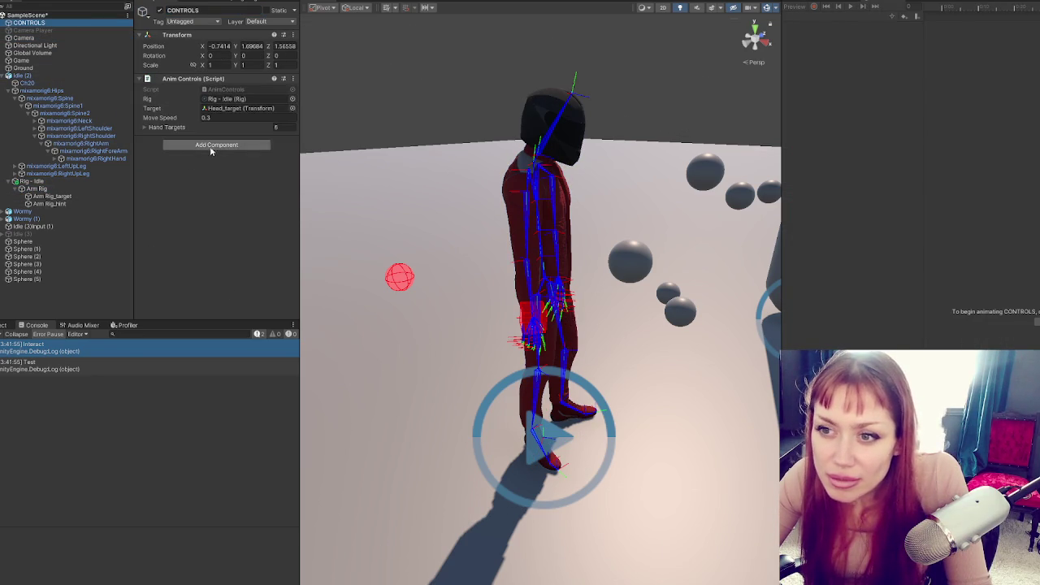
click(220, 111)
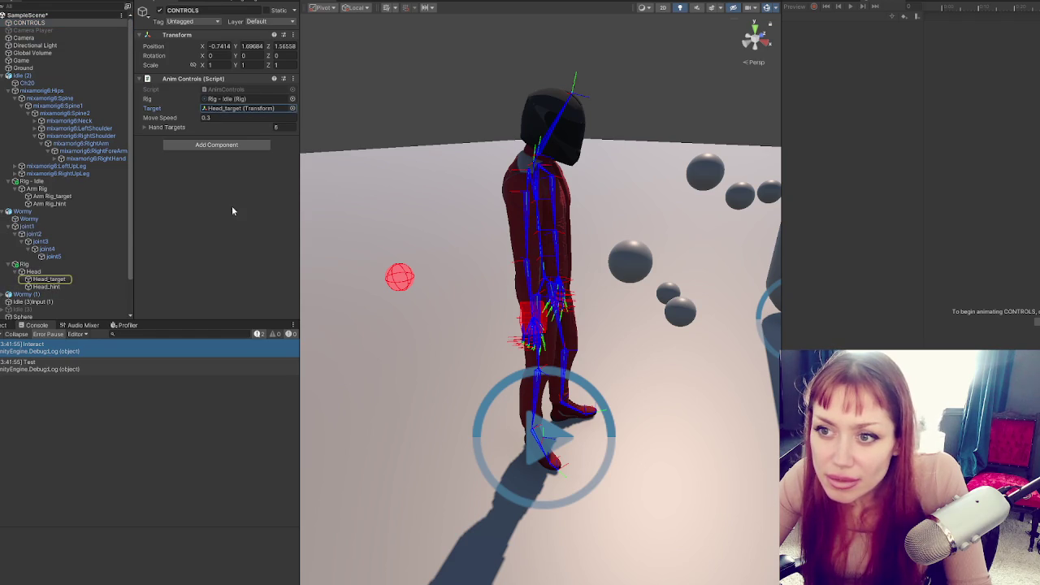
drag(52, 196, 243, 108)
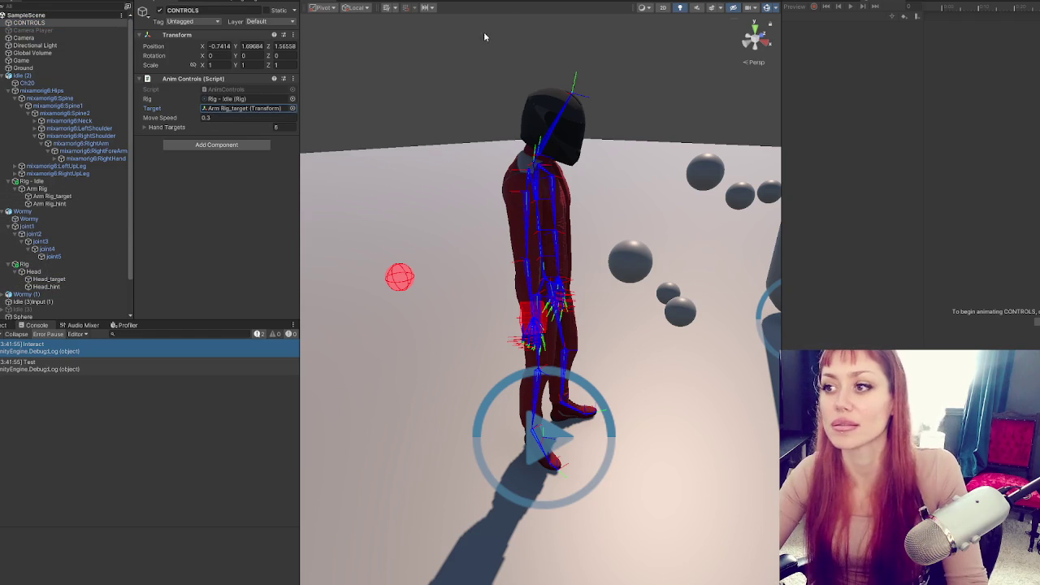
key(ctrl+s)
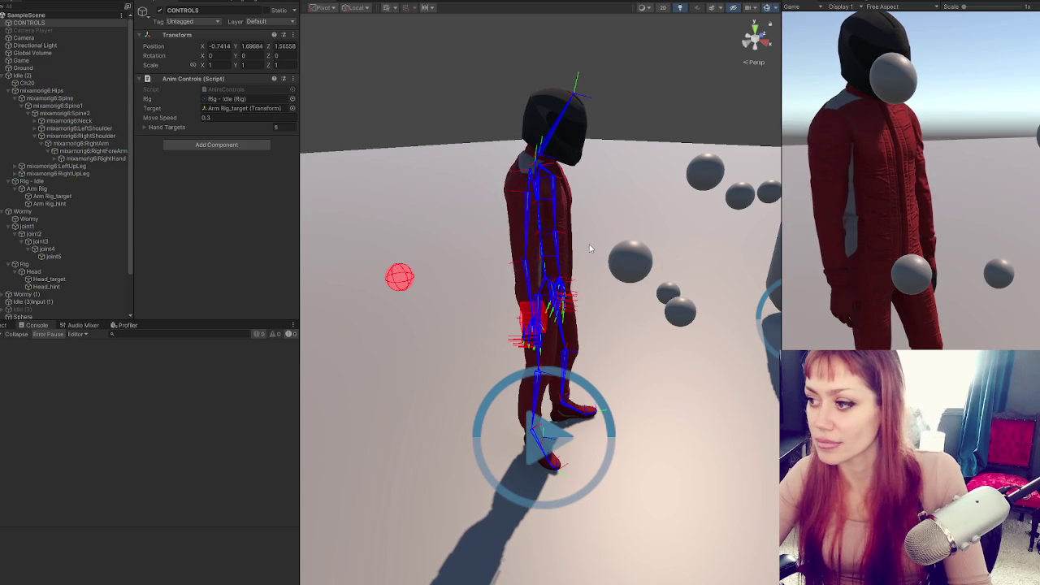
- Play-test to watch the right hand reach different spheres, then stop and return to VS Code
click(967, 242)
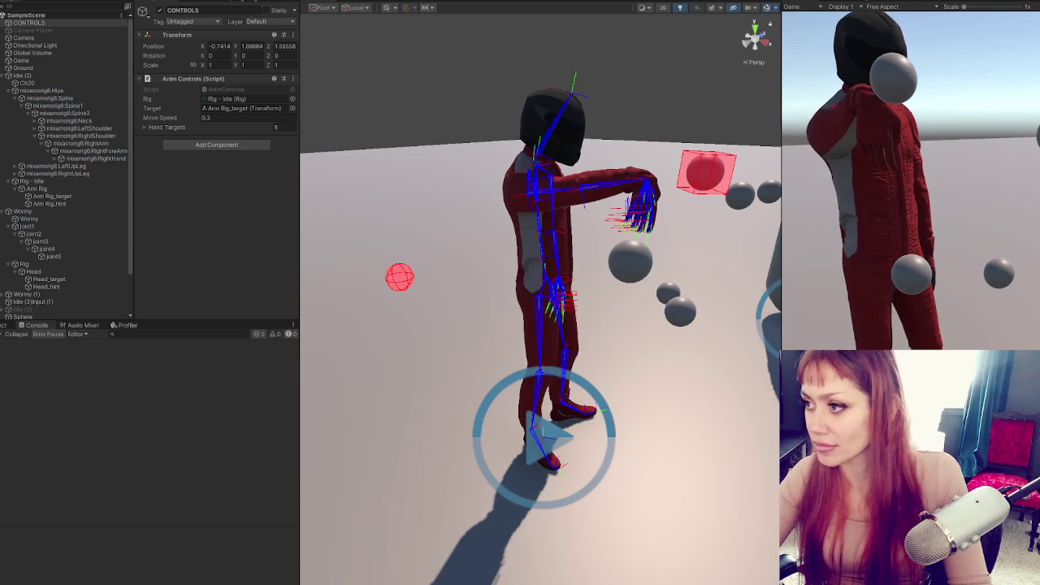
drag(759, 257, 552, 276)
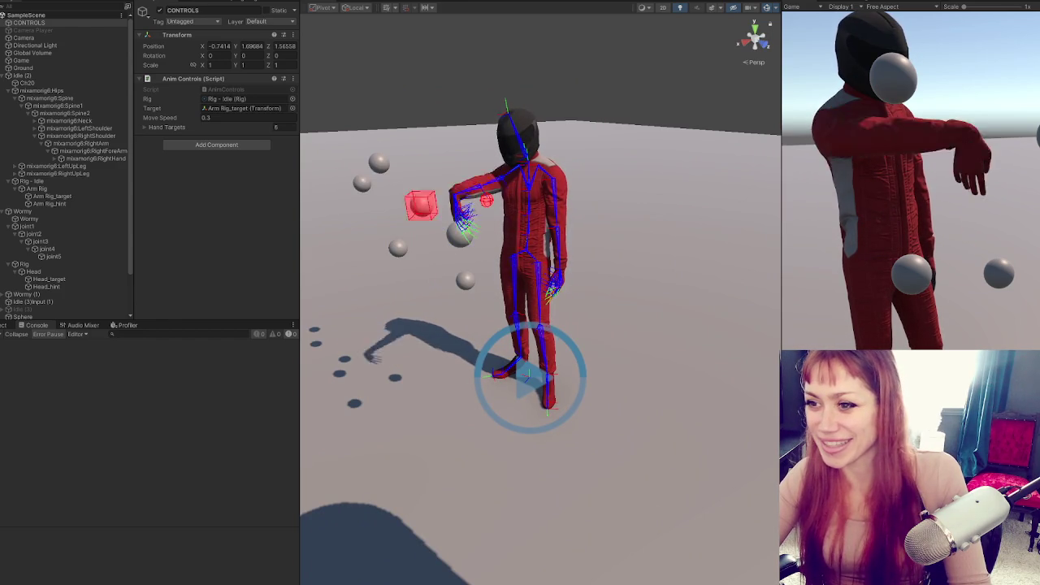
key(ctrl+p)
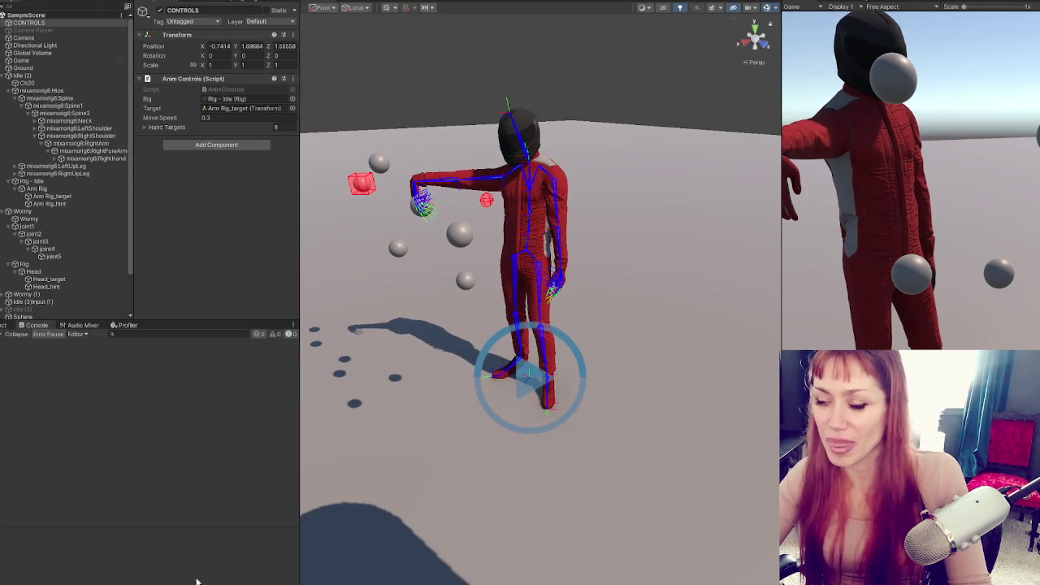
key(alt+Tab)
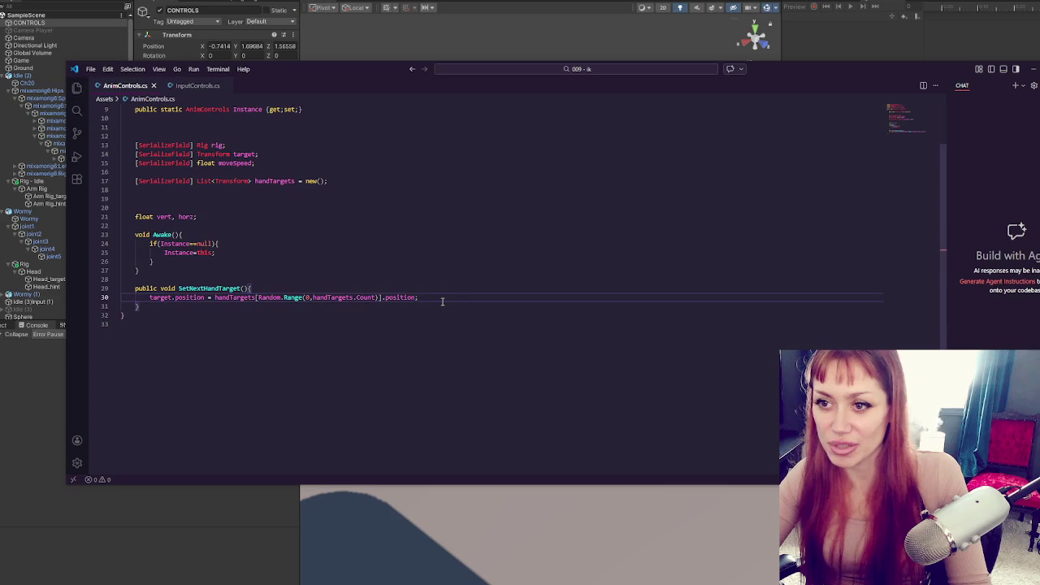
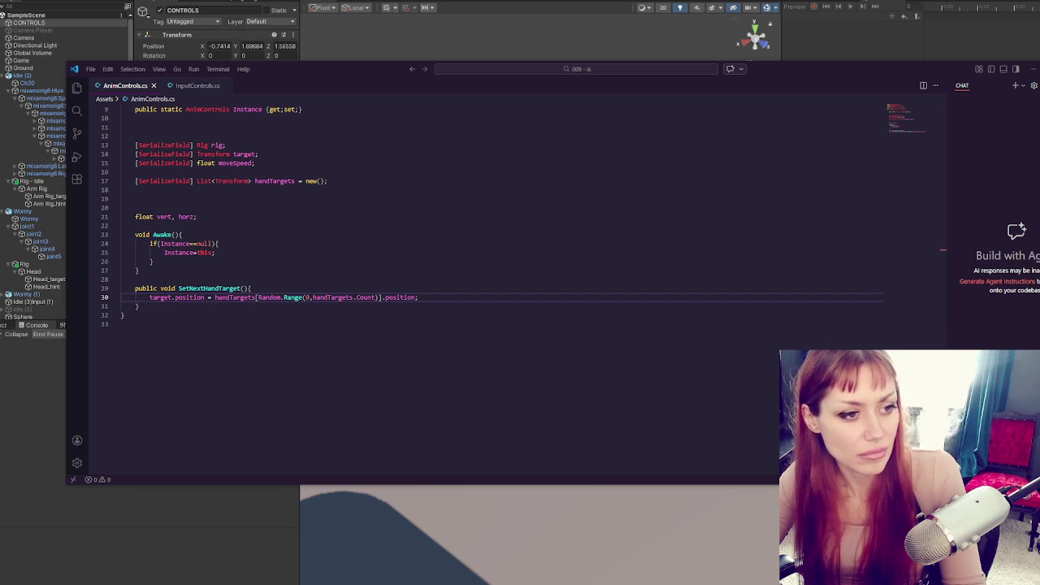
- Leave the handTargets line in VS Code, return to Unity and select the red hand-target cube
click(344, 182)
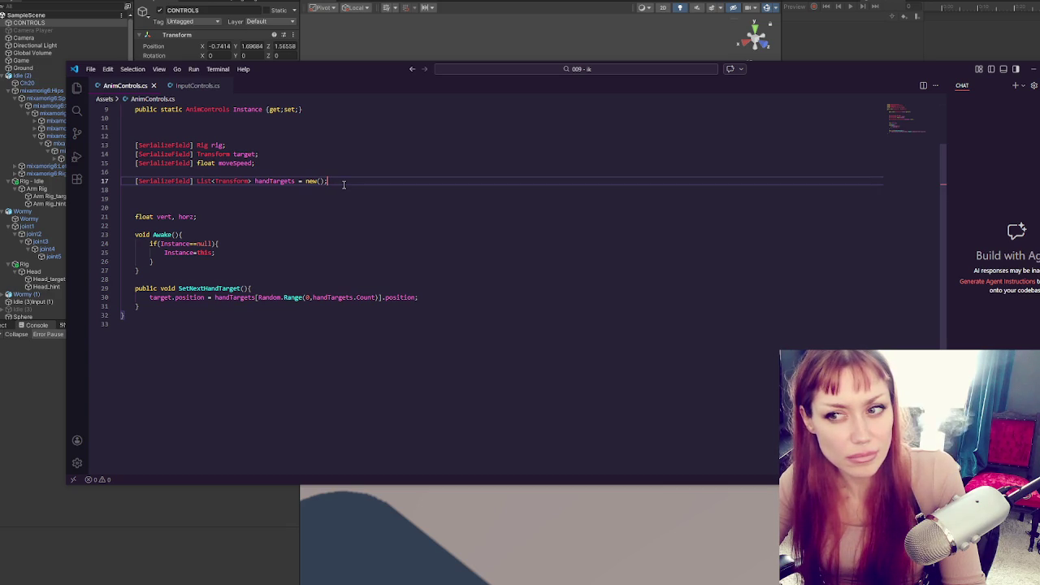
key(alt+Tab)
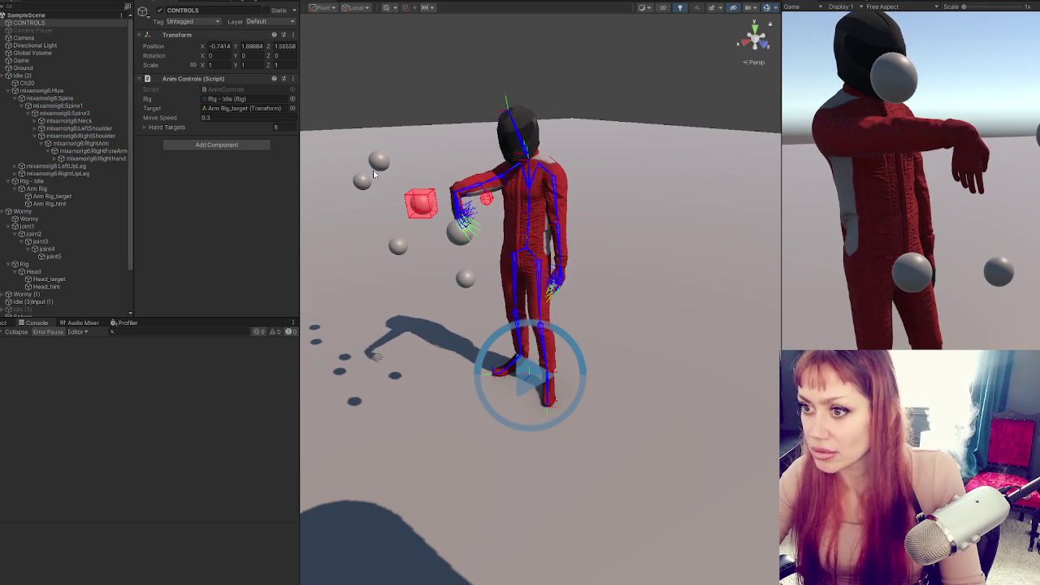
click(420, 203)
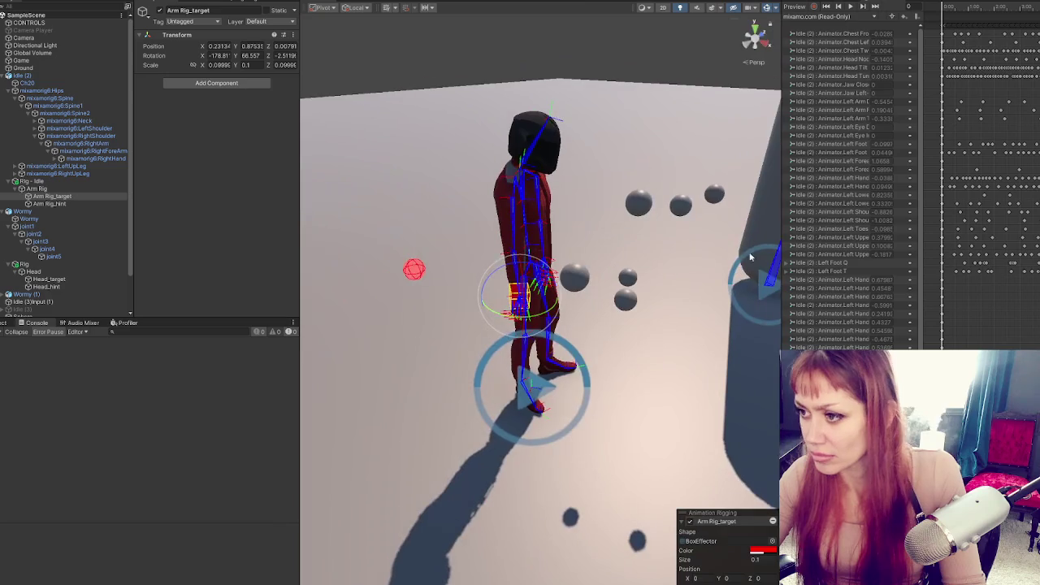
- Frame and orbit the scene, checking the grey target spheres around the character's hand
click(532, 200)
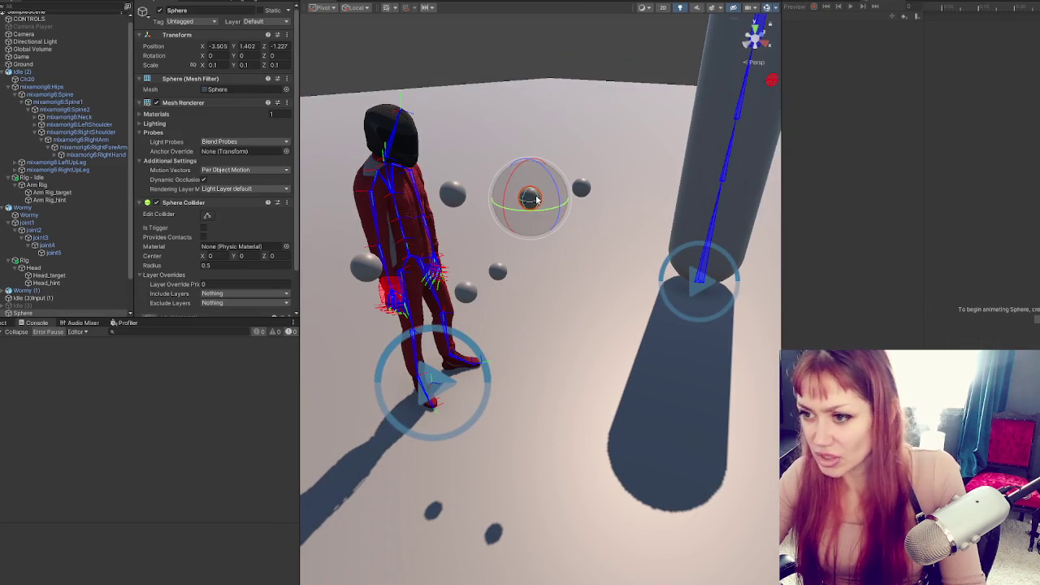
key(f)
scroll(572, 260, down, 5)
mouse_move(571, 260)
mouse_down()
mouse_move(593, 264)
mouse_move(588, 325)
mouse_up()
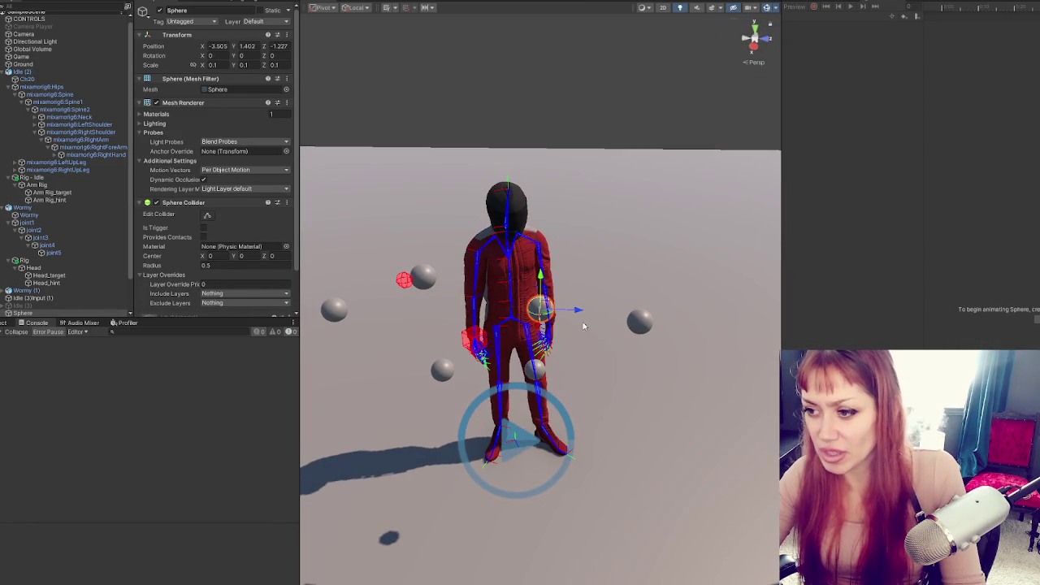
click(658, 58)
click(431, 280)
click(443, 372)
click(640, 321)
click(540, 308)
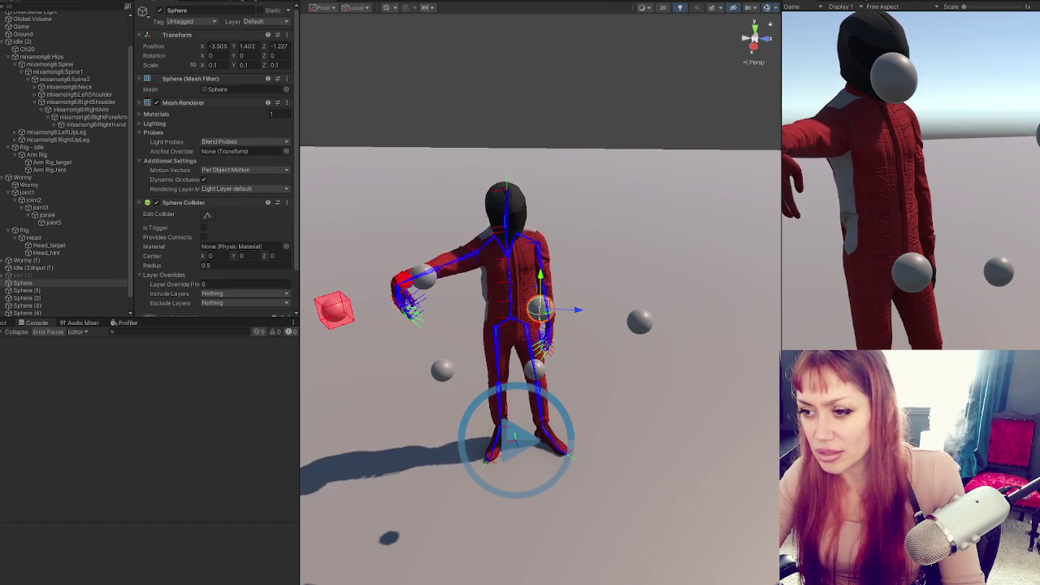
- Inspect Arm Rig_target's Two Bone IK Constraint and Sphere (5), then stop play mode
click(88, 283)
click(333, 309)
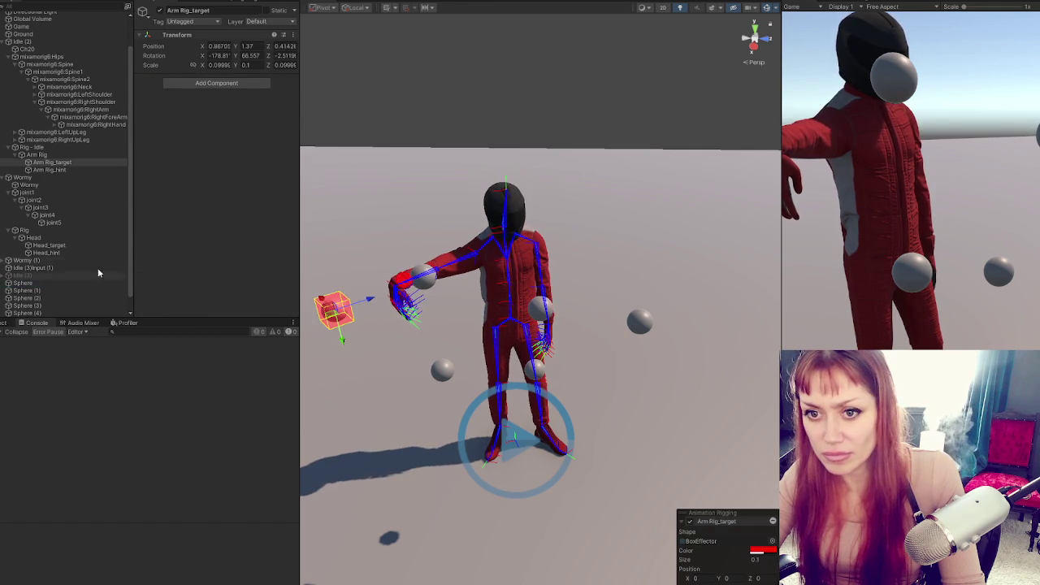
scroll(82, 278, down, 1)
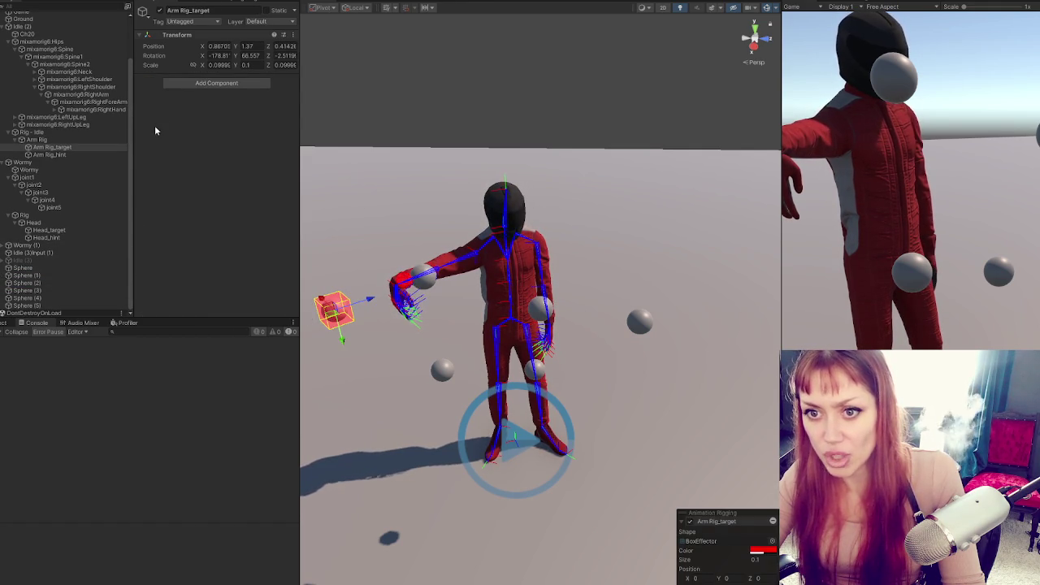
click(94, 147)
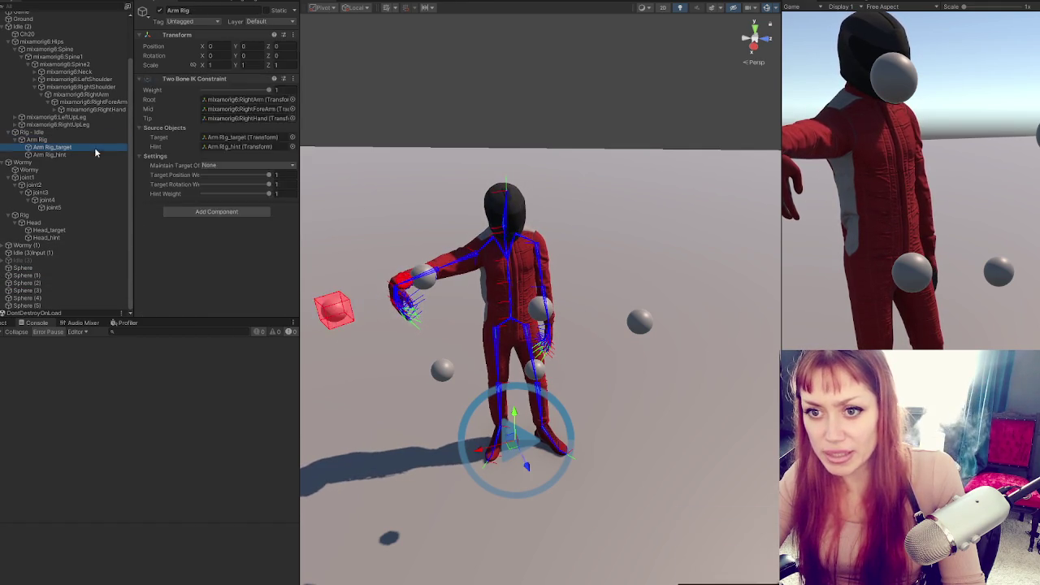
click(112, 306)
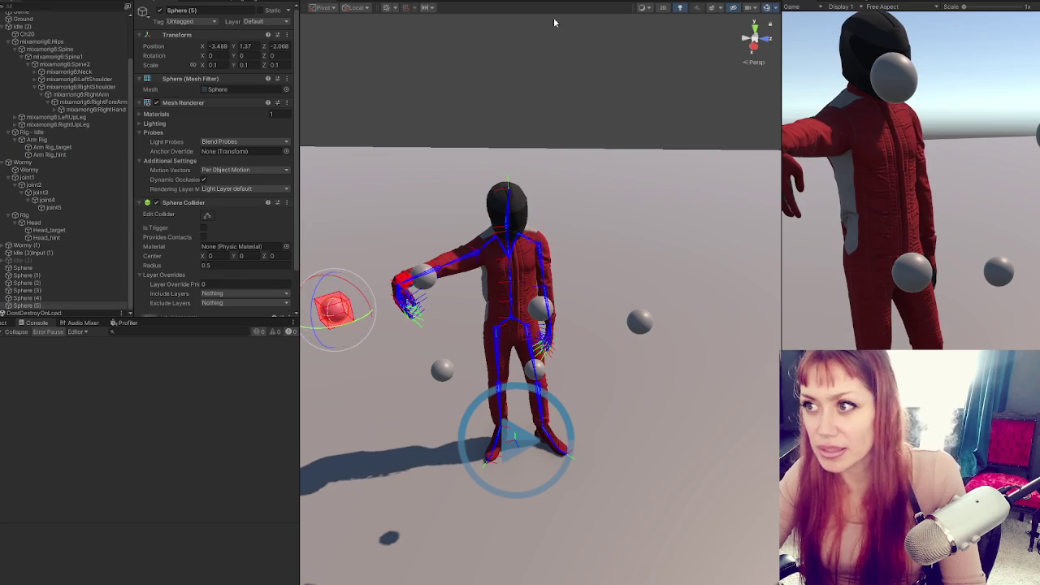
key(ctrl+p)
key(alt+Tab)
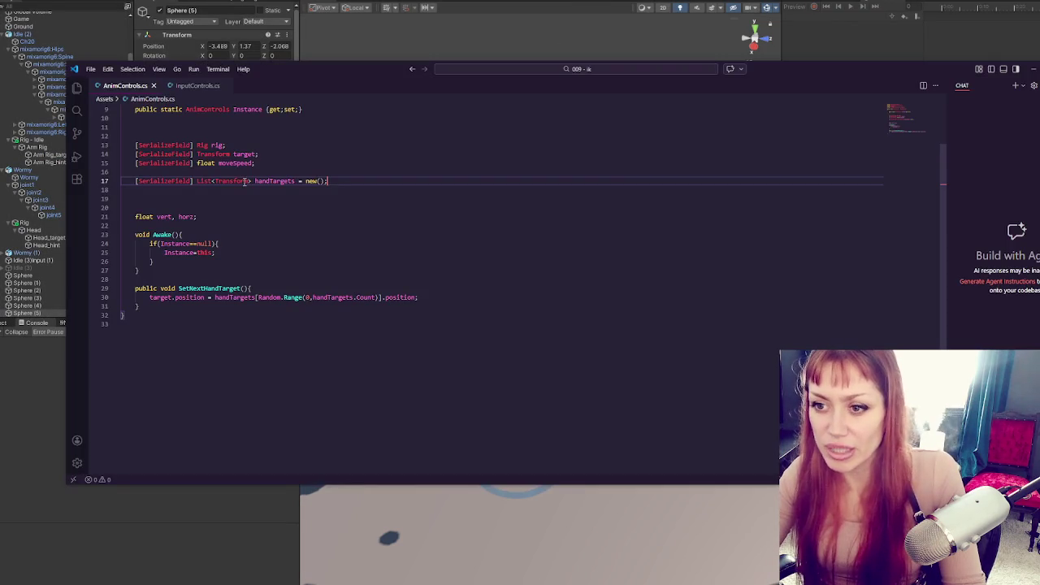
- Add a 'target.rotation =' line below the position assignment, removing the trial 'new Vector3'
click(252, 153)
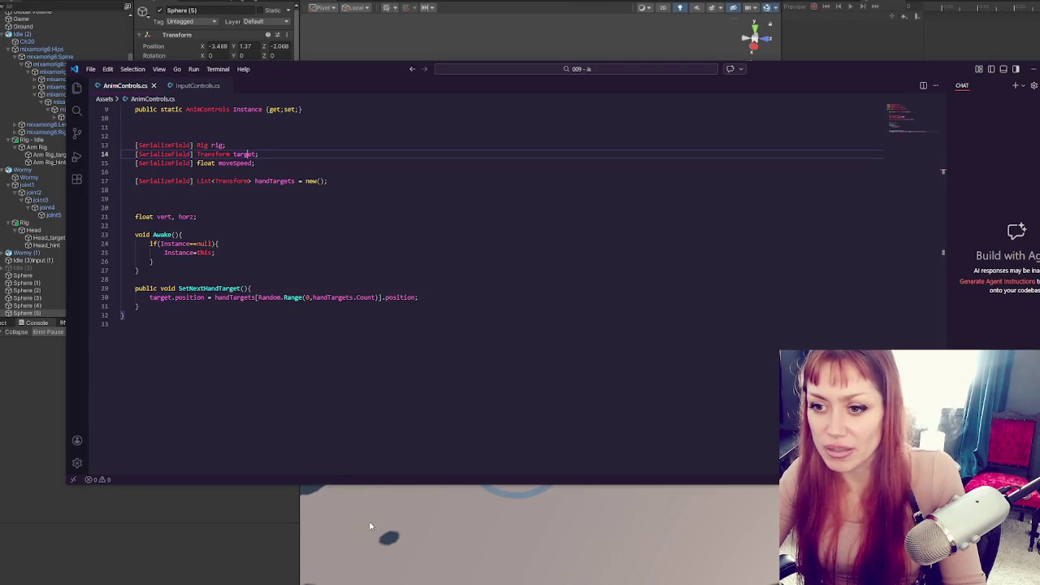
click(489, 298)
key(Return)
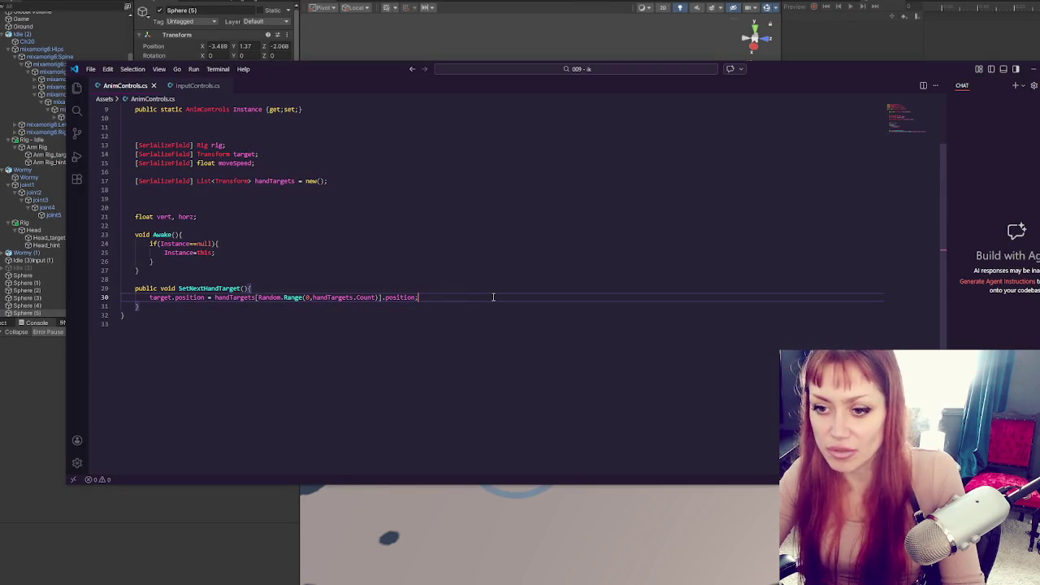
text(target.rotat)
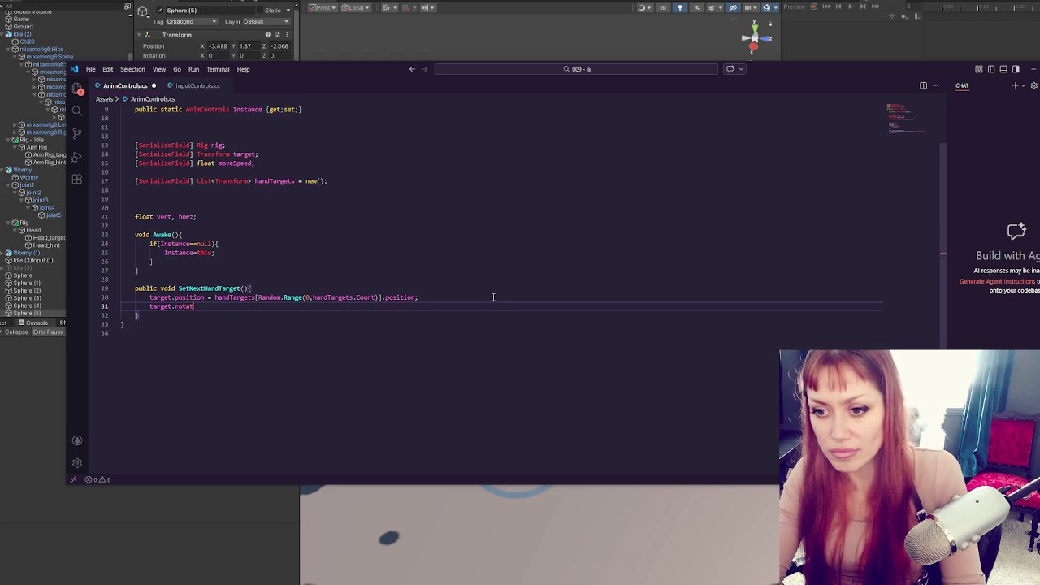
text(ion =)
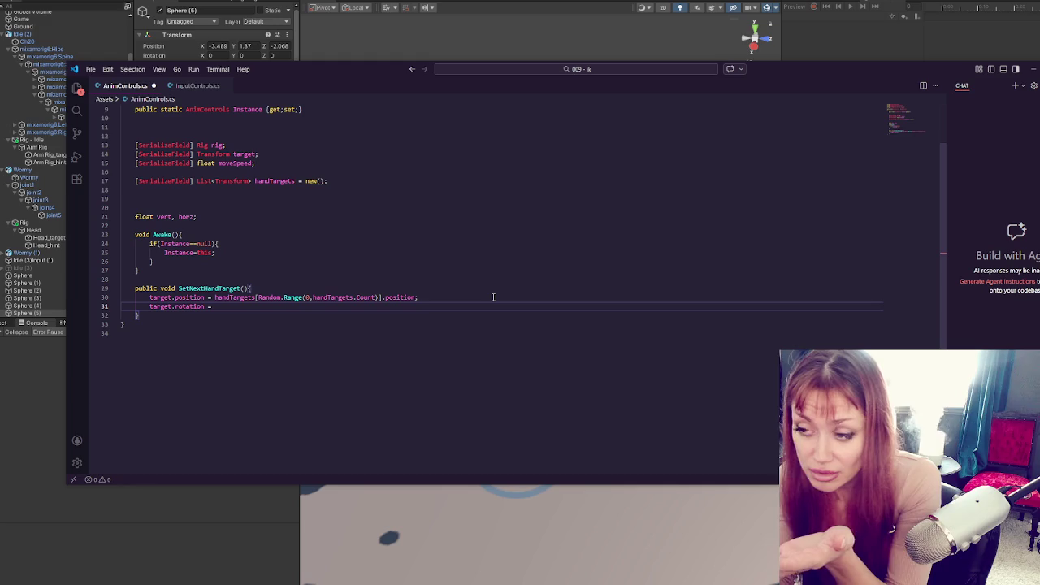
text(new Vector3)
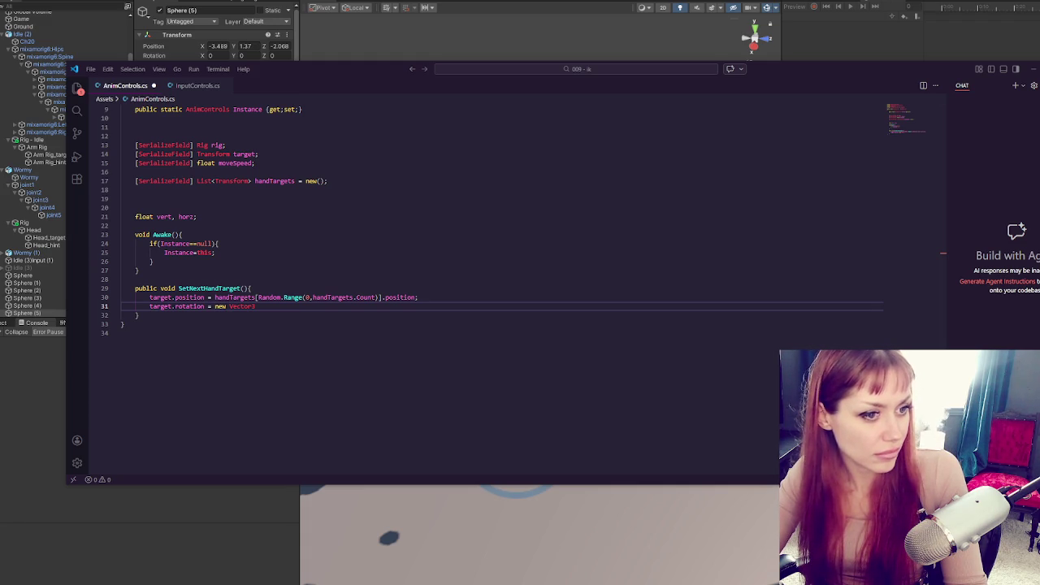
click(302, 298)
drag(215, 306, 257, 306)
key(BackSpace)
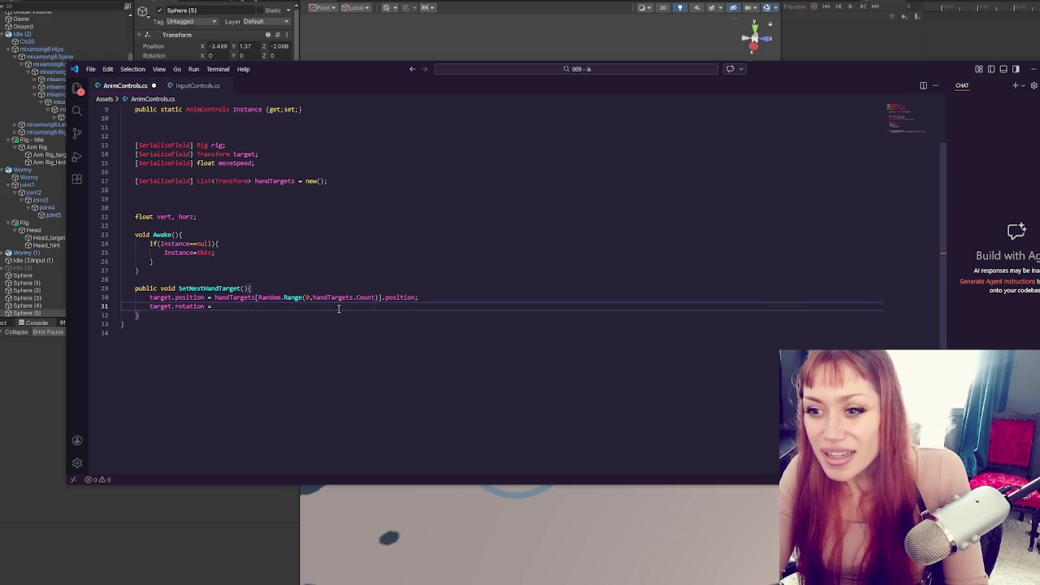
- Declare a new '[SerializeField] Transform elbow,wrist;' field below the target field
click(286, 164)
click(272, 154)
key(Return)
text([SerializeField] Transform )
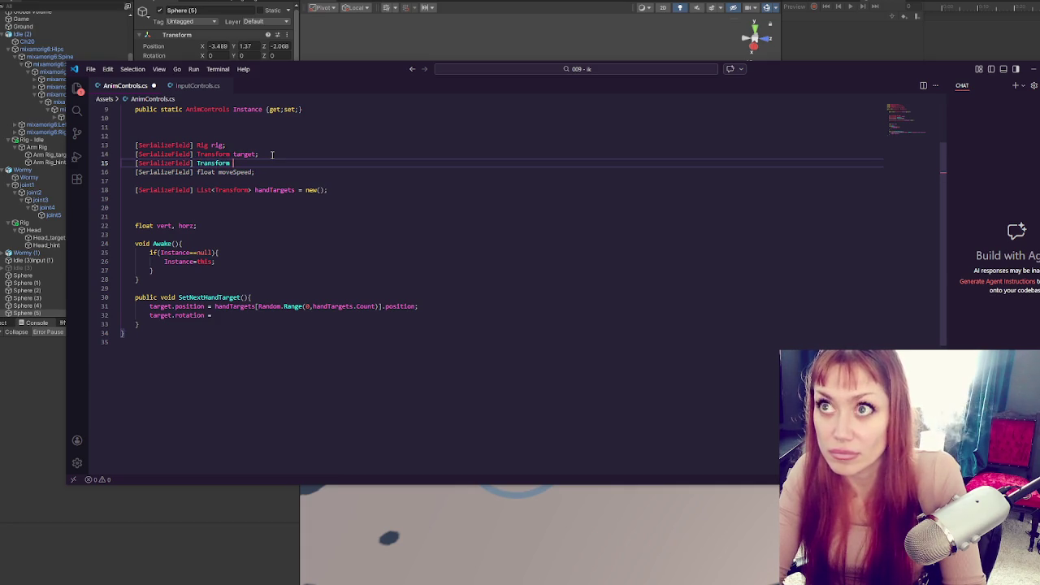
text(elbow)
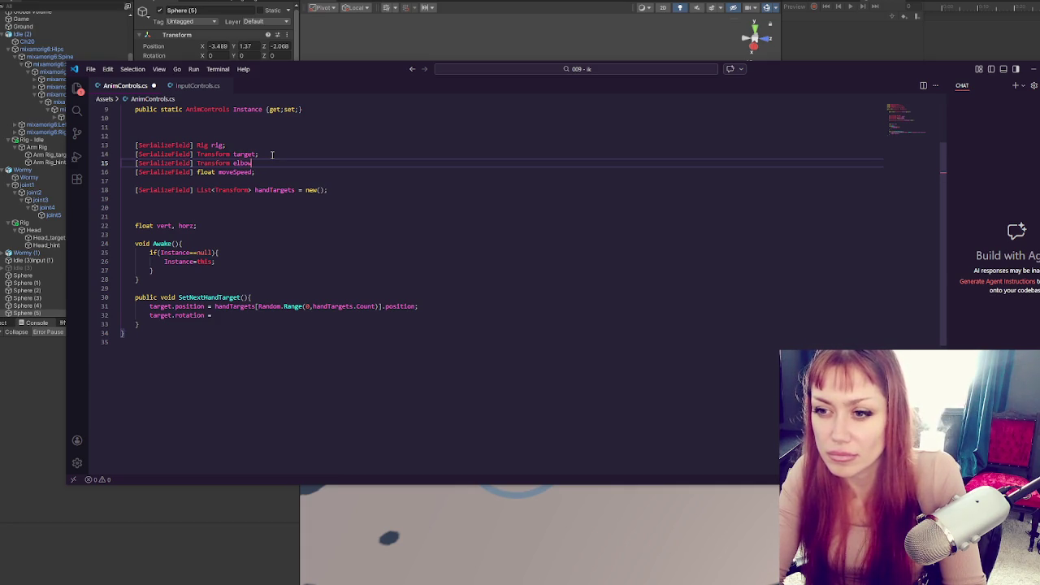
text(,wrist)
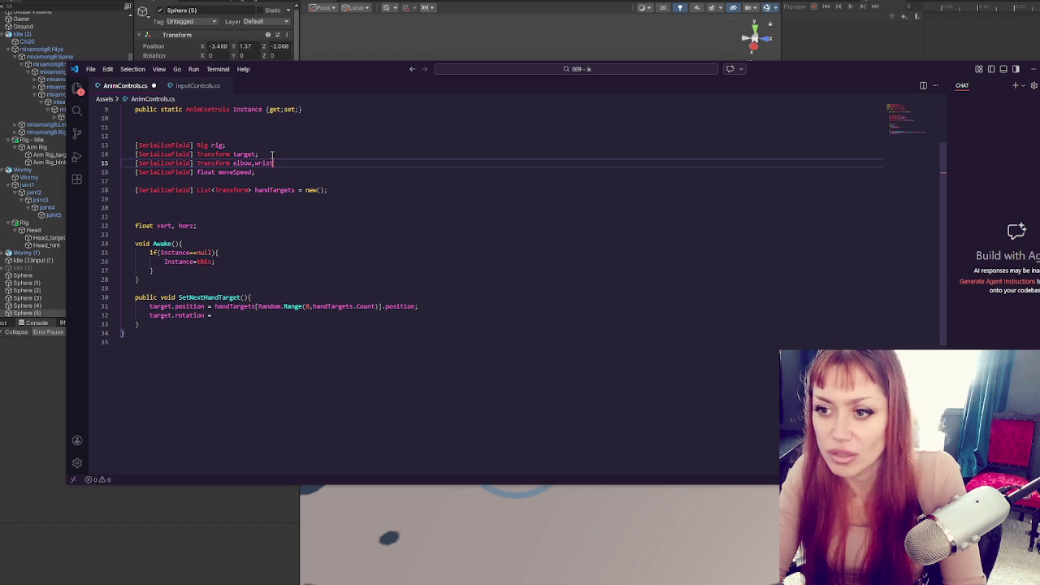
text(;)
- Complete the rotation line as '(elbow.position - wrist.position).normalized;' and space out 'elbow, wrist'
click(280, 314)
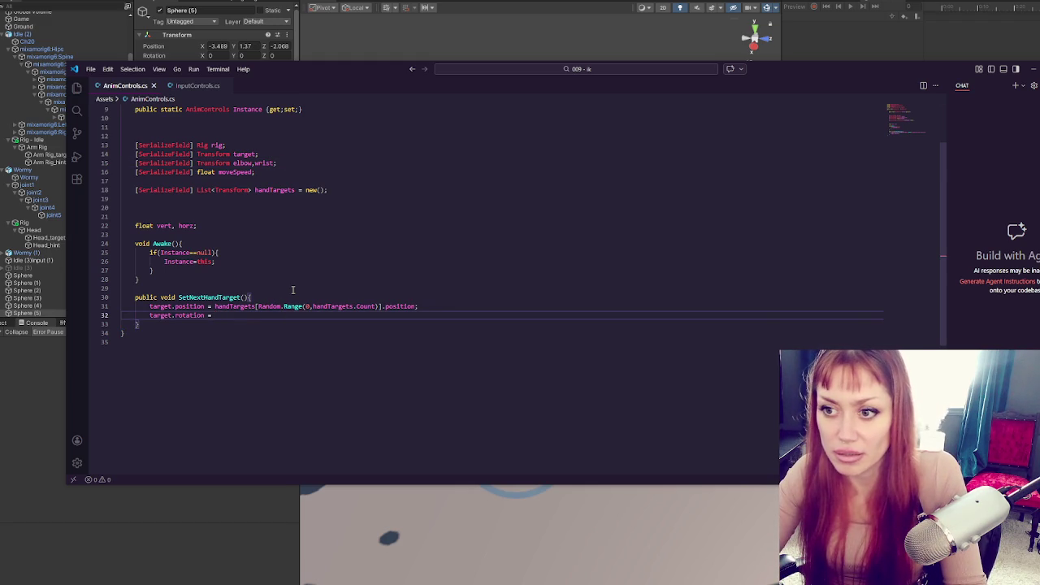
click(254, 163)
click(285, 316)
text(elbow.position.)
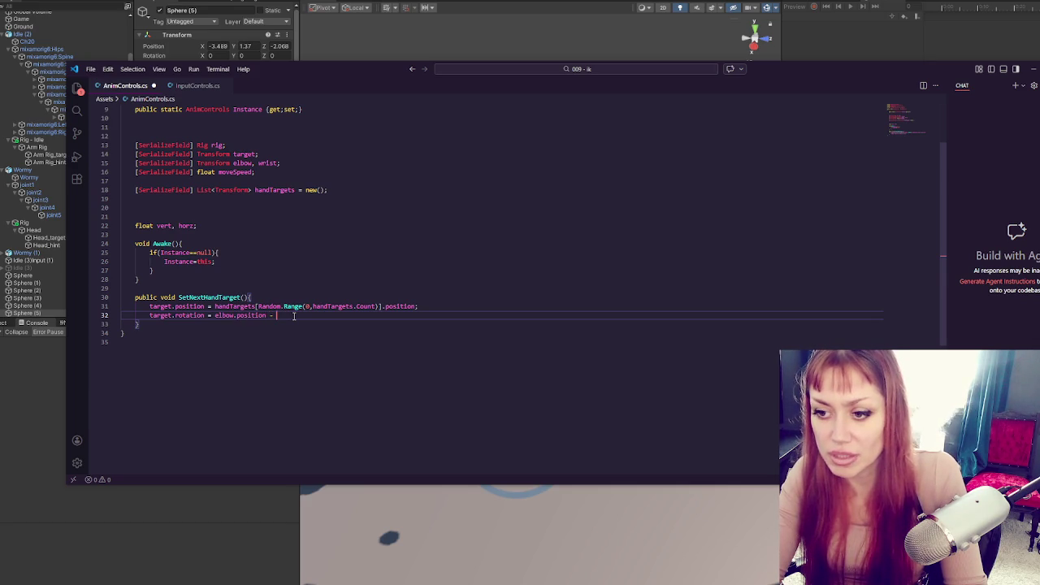
text(  wrist.po)
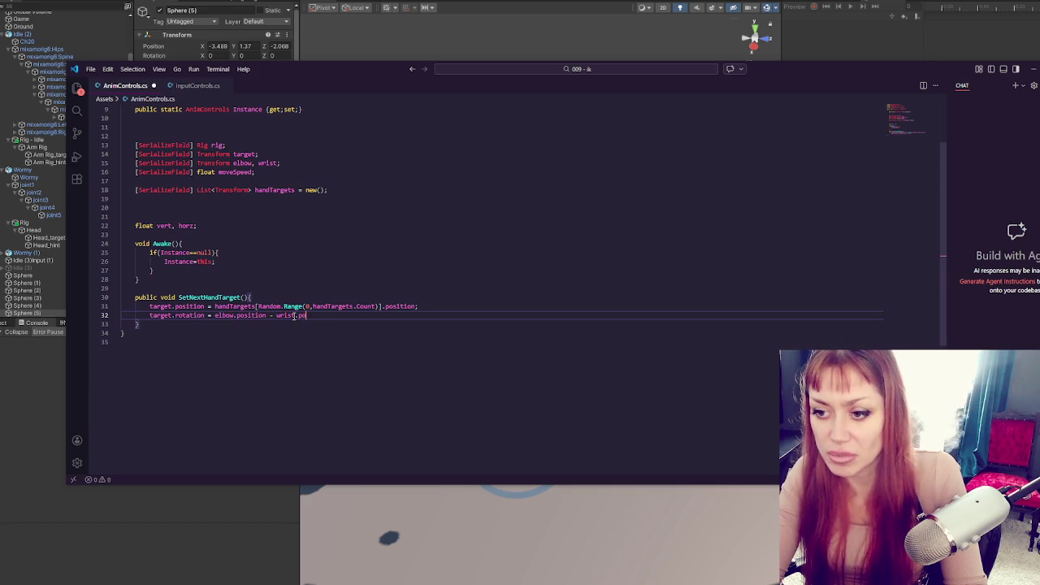
text(sition;)
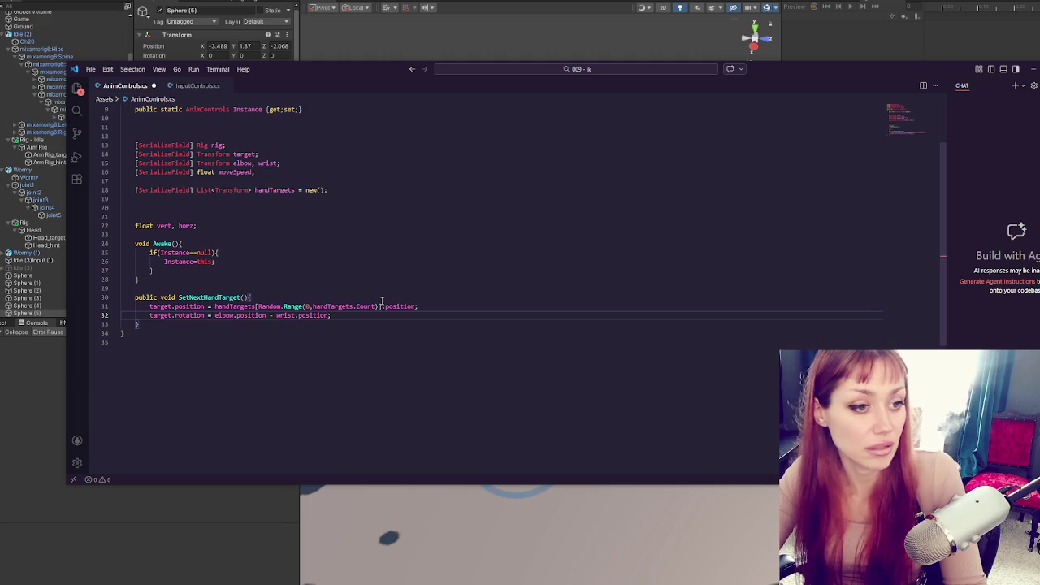
click(215, 315)
text(()
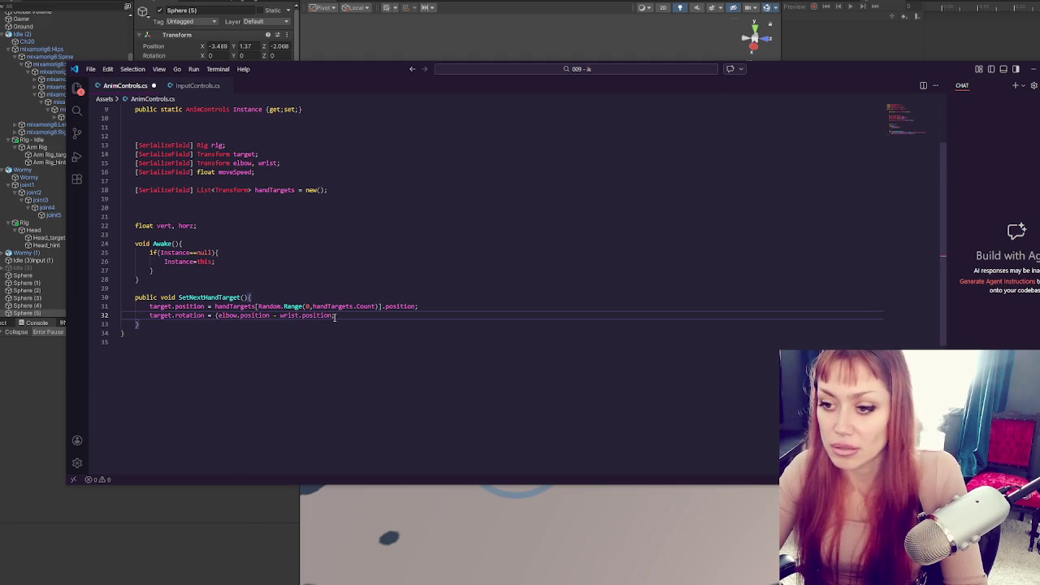
click(332, 315)
text().norm)
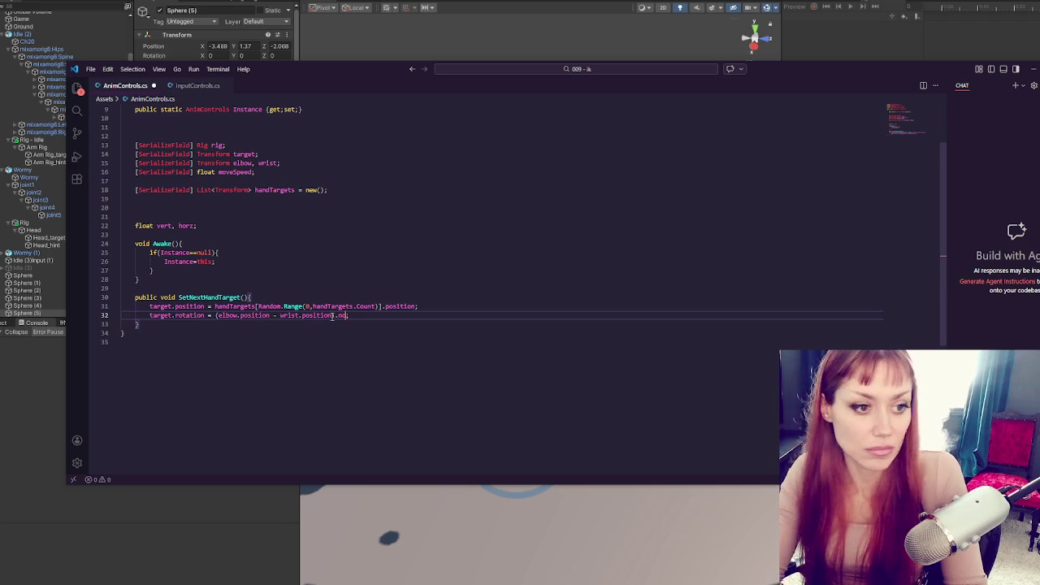
text(alized;)
click(528, 298)
- Open Unity's compile error, delete the .normalized call, save, and check the recompile
click(170, 527)
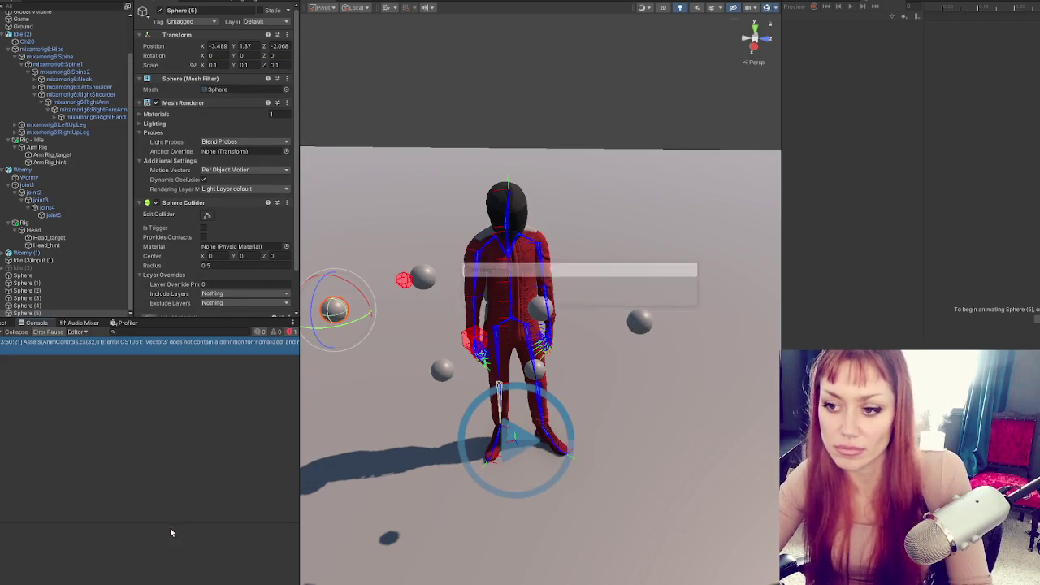
double_click(248, 349)
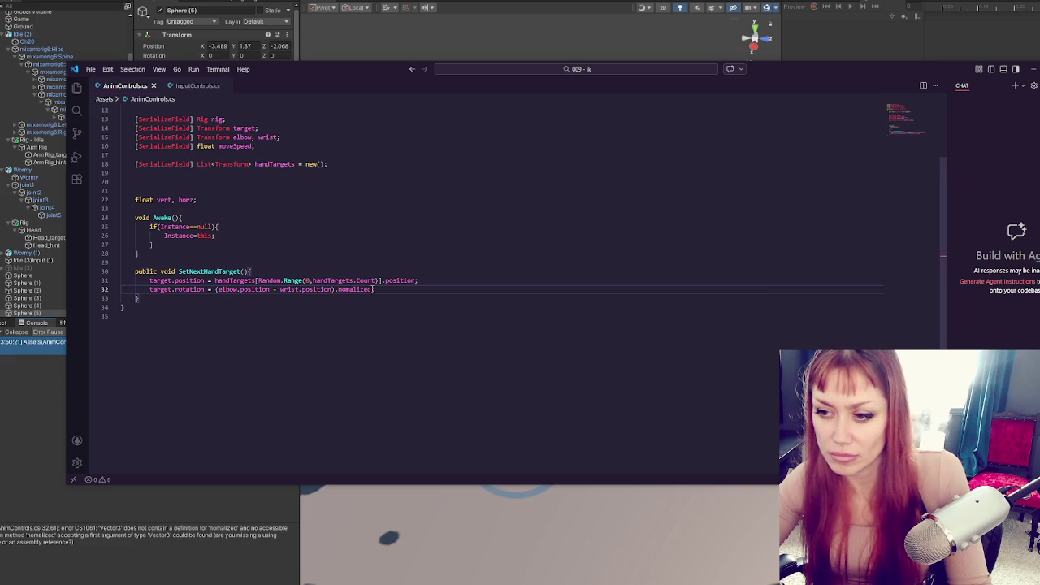
key(ctrl+shift+Right)
key(BackSpace)
key(BackSpace)
key(ctrl+s)
click(15, 395)
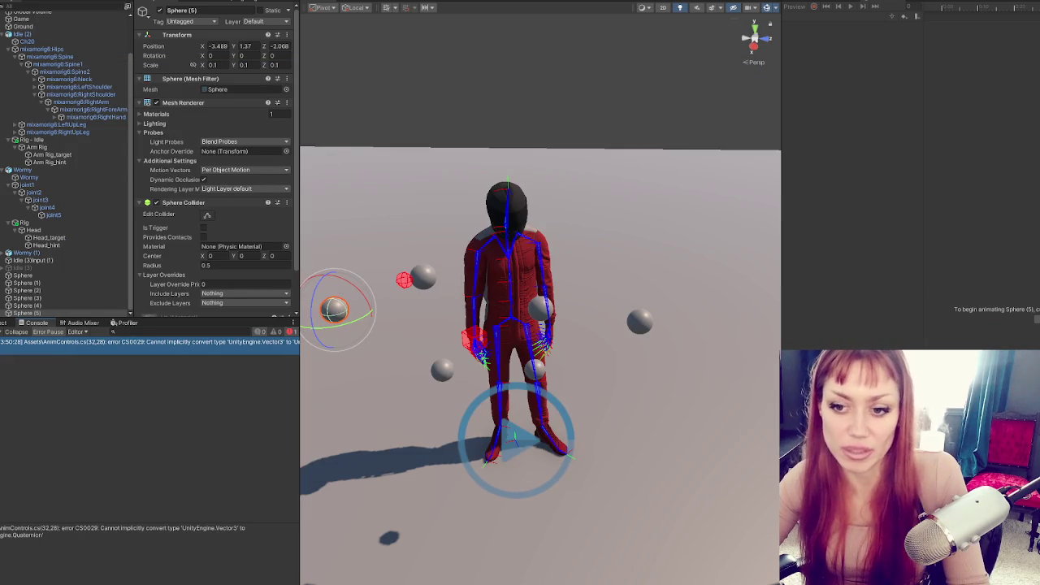
key(alt+Tab)
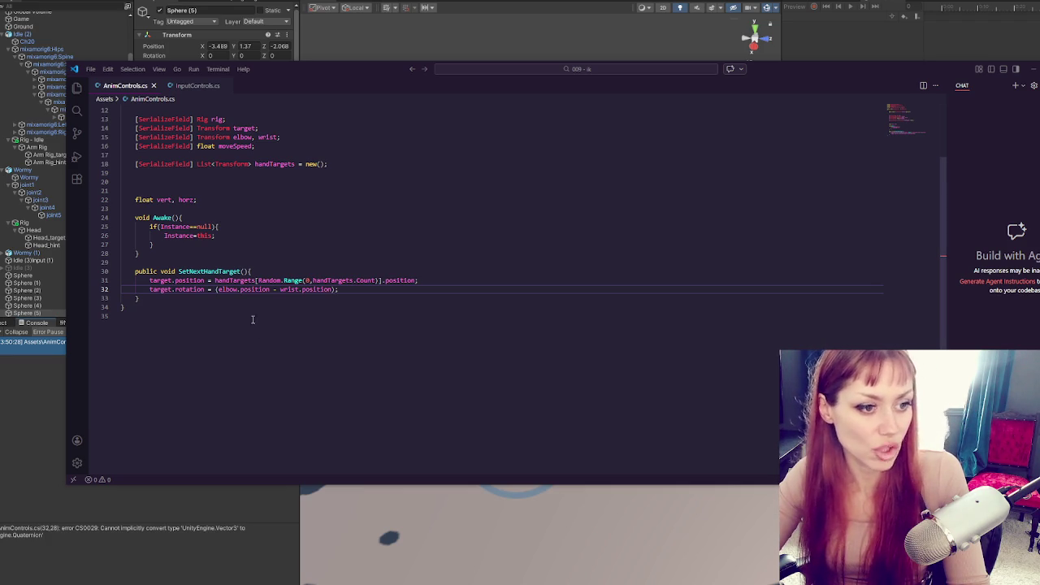
click(215, 289)
- Add a 'direction' Vector3 set to (elbow.position - wrist.position).normalized above the rotation line
text(Quaternion.)
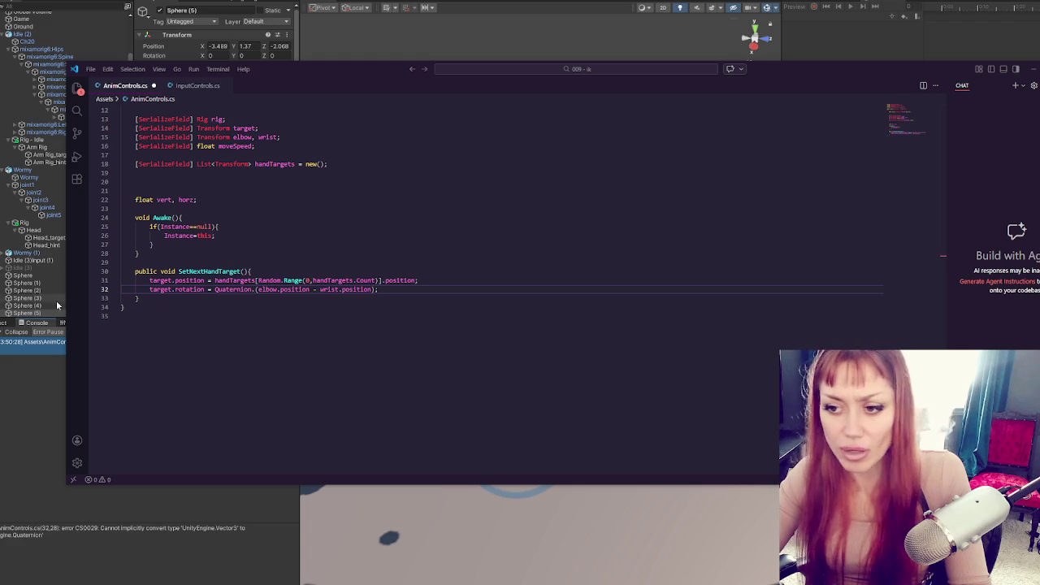
click(464, 280)
key(Return)
text(vector3 )
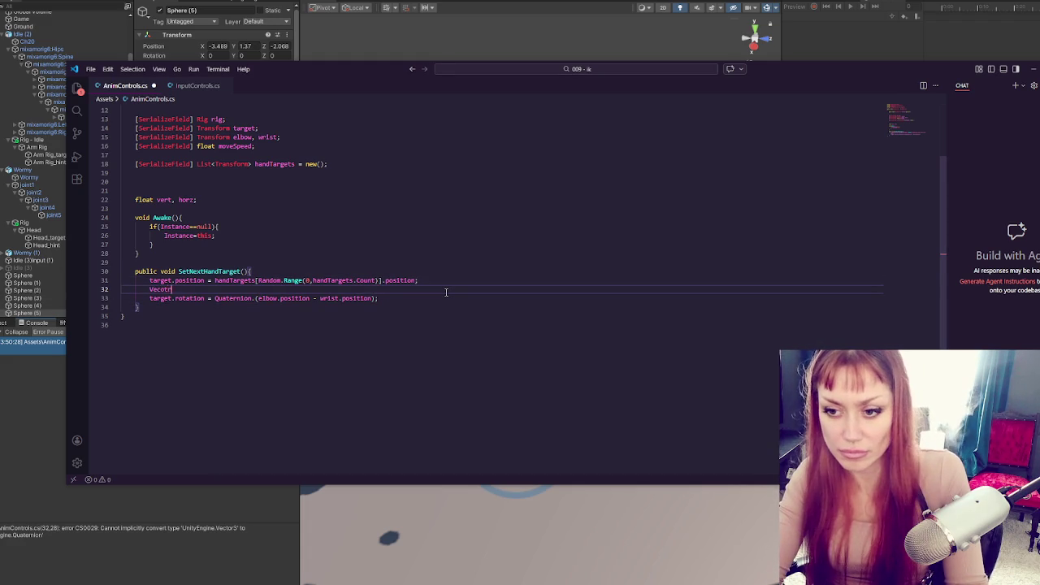
text(direction =)
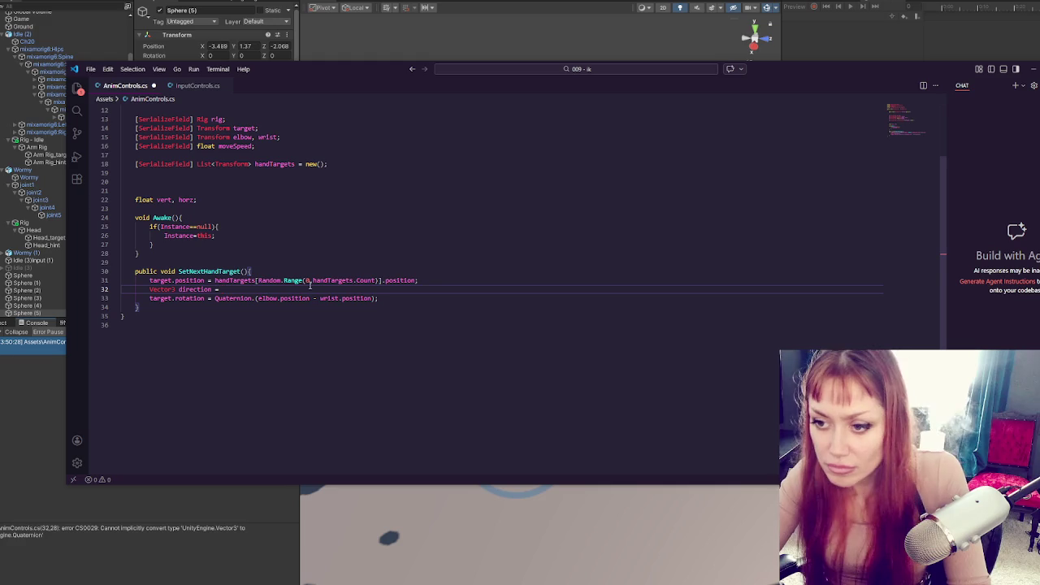
drag(259, 299, 372, 298)
key(ctrl+x)
click(368, 290)
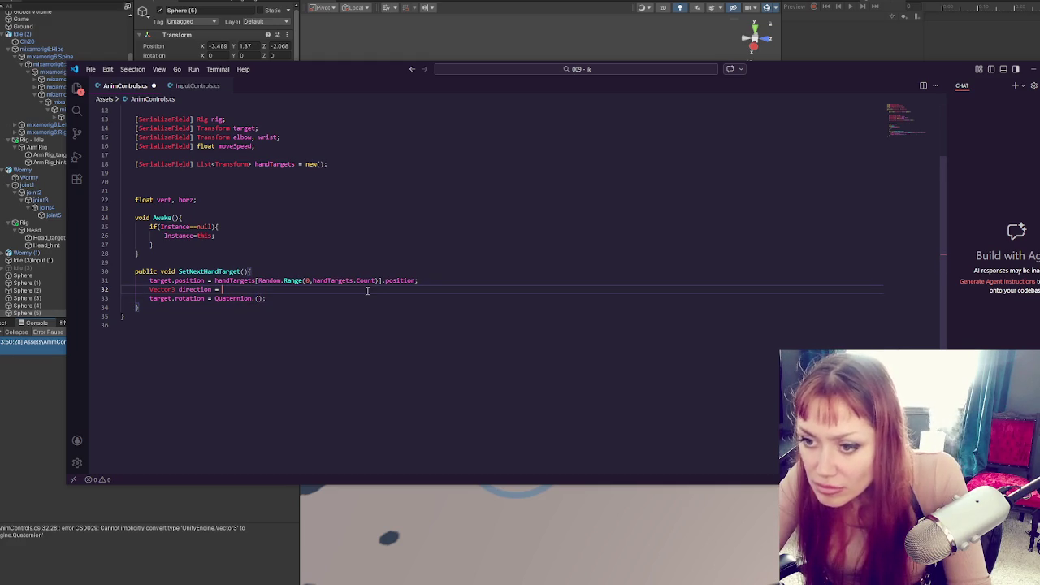
key(ctrl+v)
text(.no)
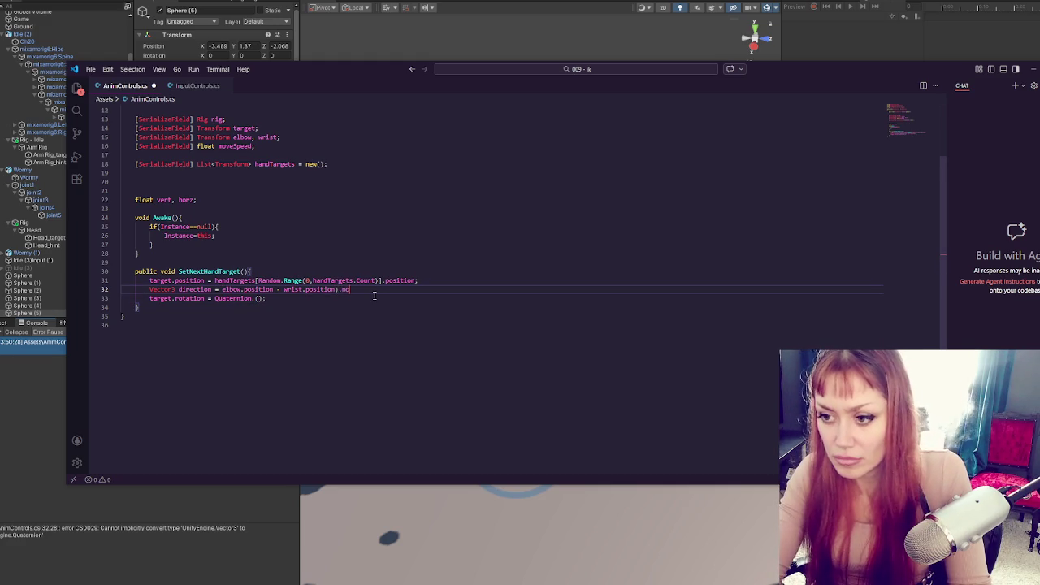
text(rmalized;)
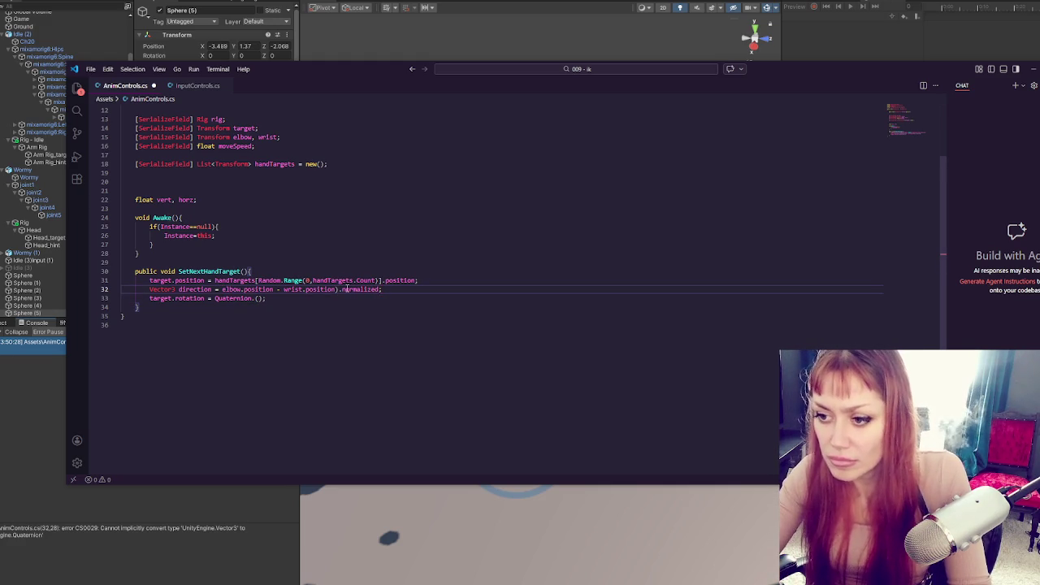
click(222, 289)
text(()
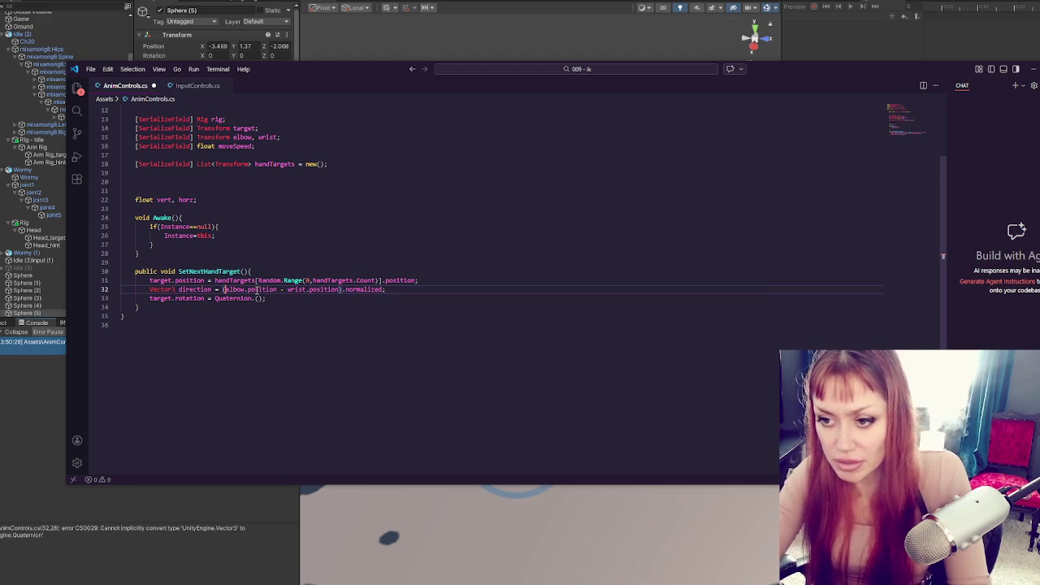
- Add 'Quaternion targetRot = Quaternion.LookRotation(direction, Vector3.up)', assign it to target.rotation, and save
click(301, 303)
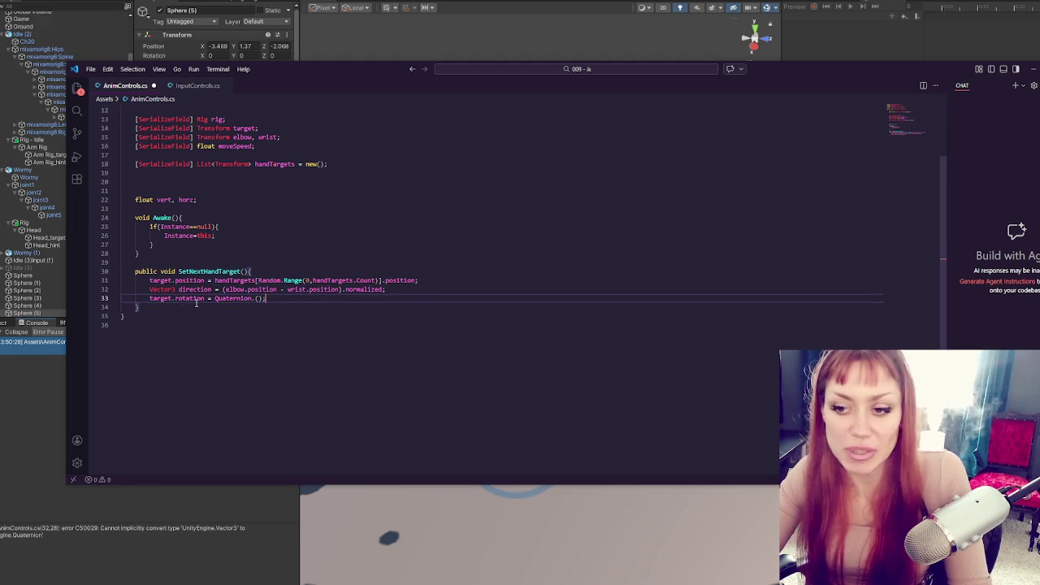
click(406, 290)
key(Return)
text(Quater)
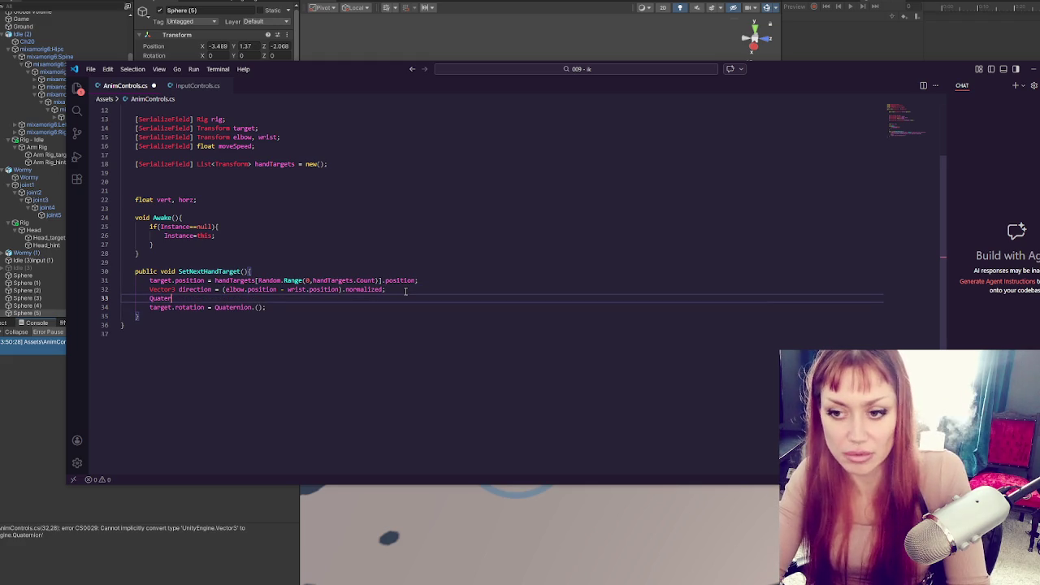
text(niontar)
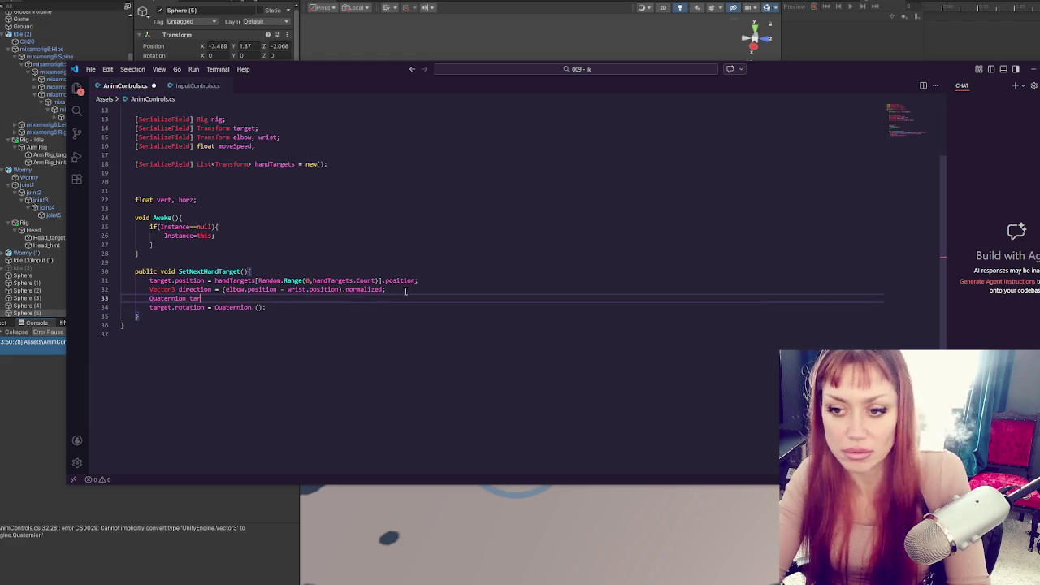
text(get R)
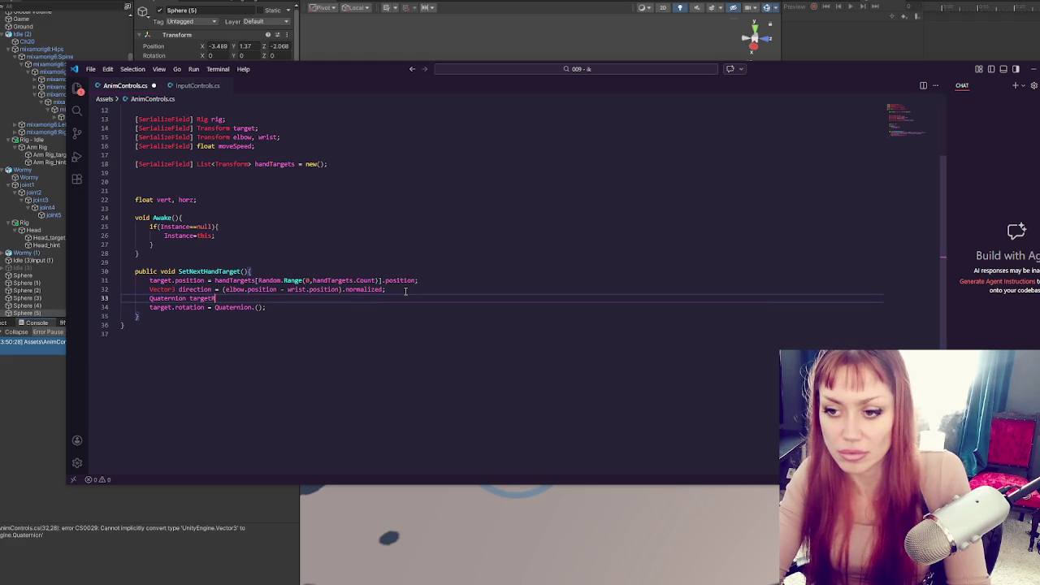
text(ot = Quate)
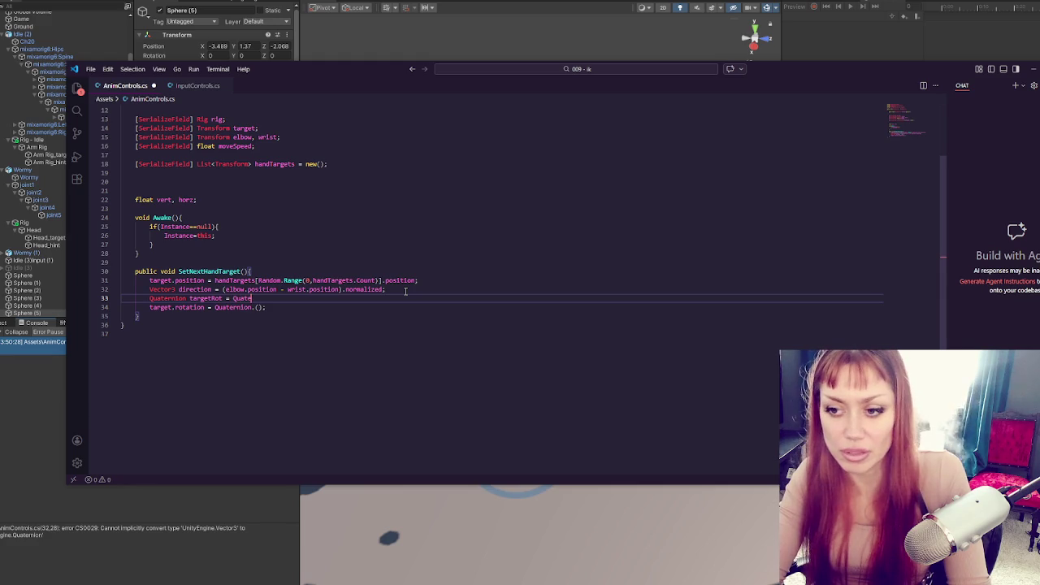
text(rnion)
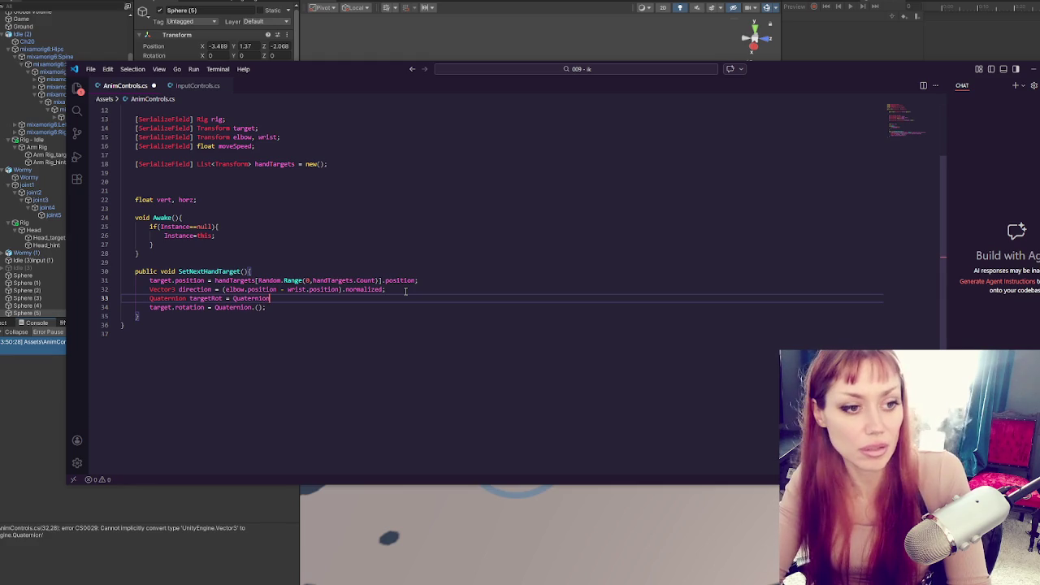
text(.Look)
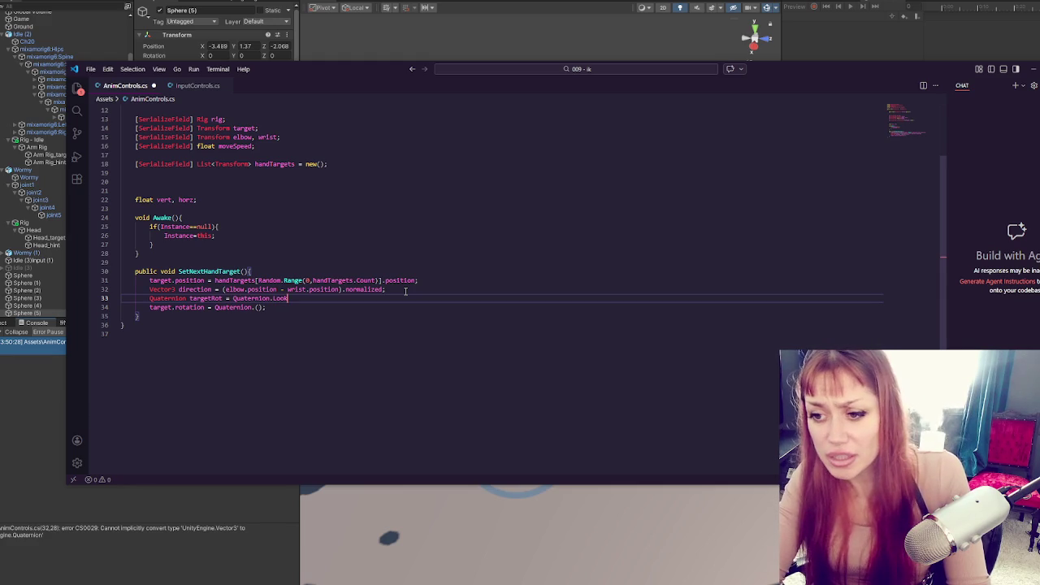
text(Rotation(direction, Vector3.up);)
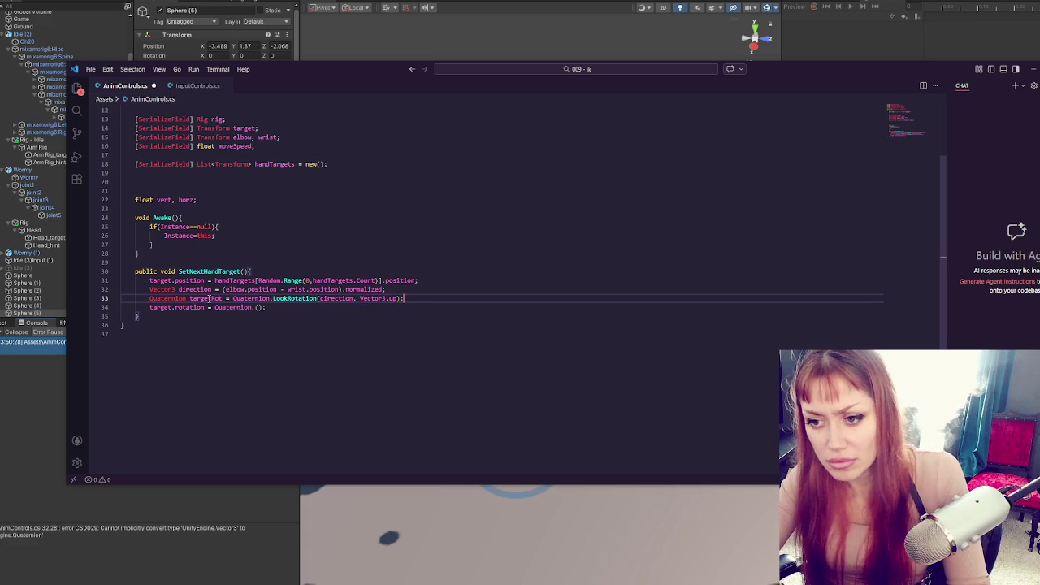
double_click(210, 298)
key(ctrl+c)
drag(214, 307, 304, 309)
key(ctrl+v)
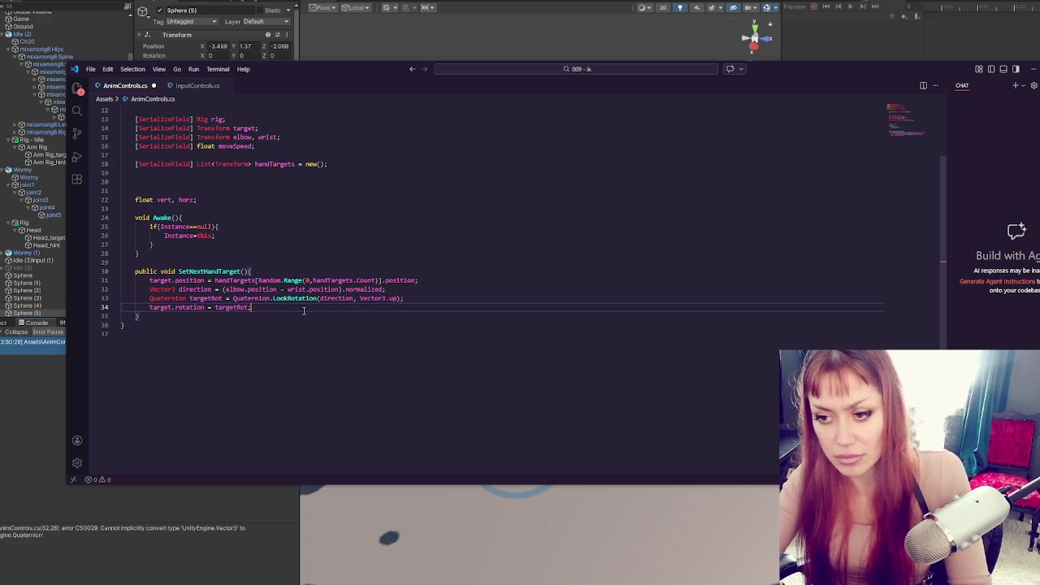
key(ctrl+s)
key(alt+Tab)
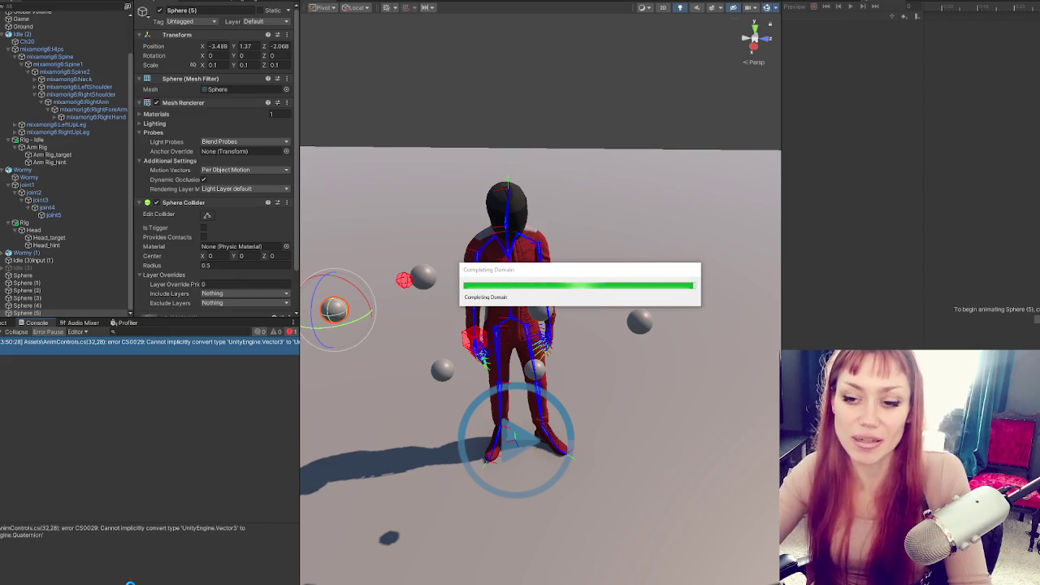
- Orbit above the character and trigger a new hand target in play mode, hitting the unassigned elbow error
double_click(173, 346)
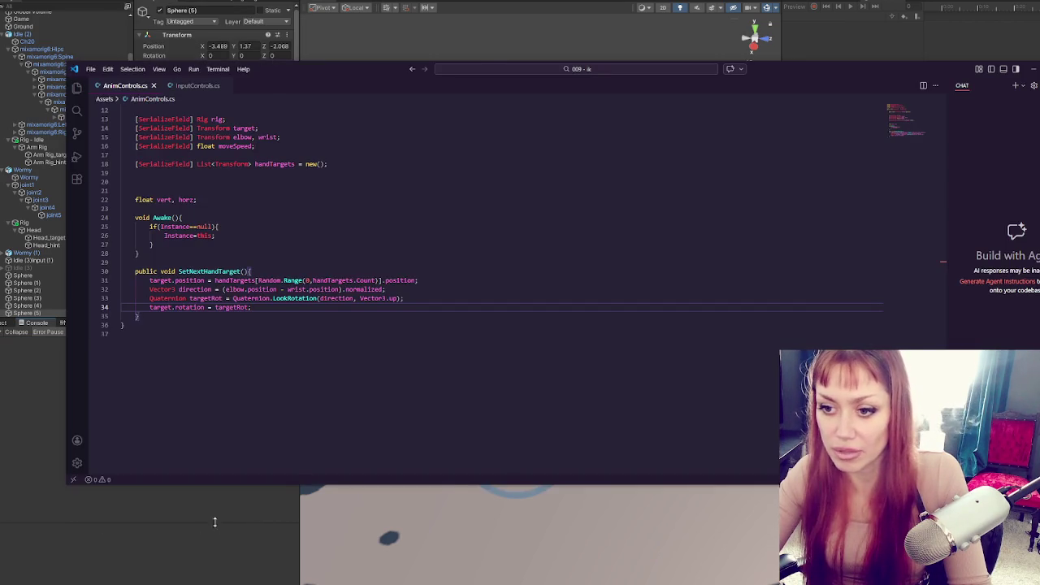
click(215, 522)
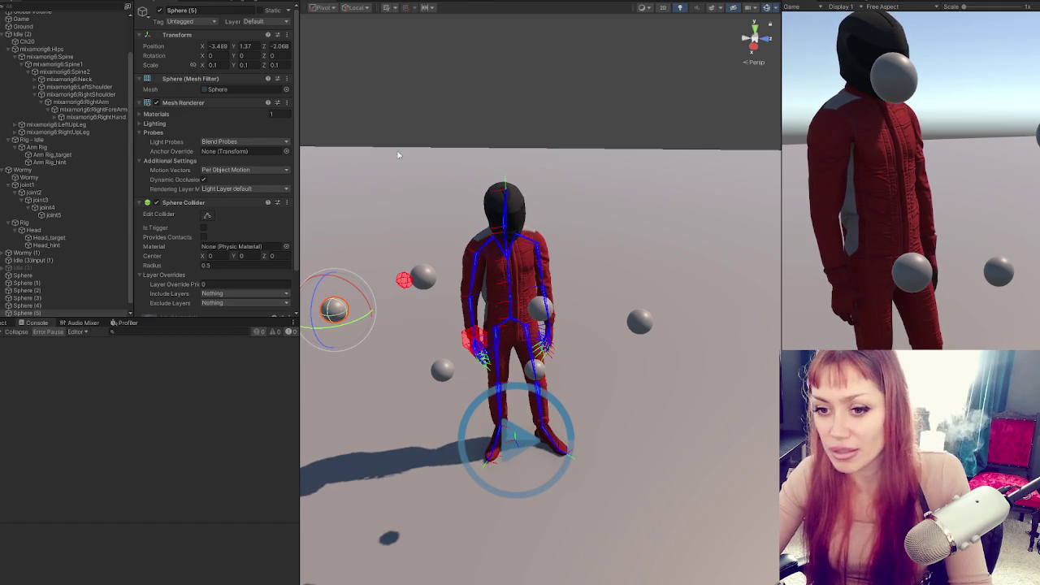
mouse_move(569, 210)
mouse_down()
mouse_move(693, 211)
mouse_move(564, 239)
mouse_move(625, 321)
mouse_move(656, 341)
mouse_up()
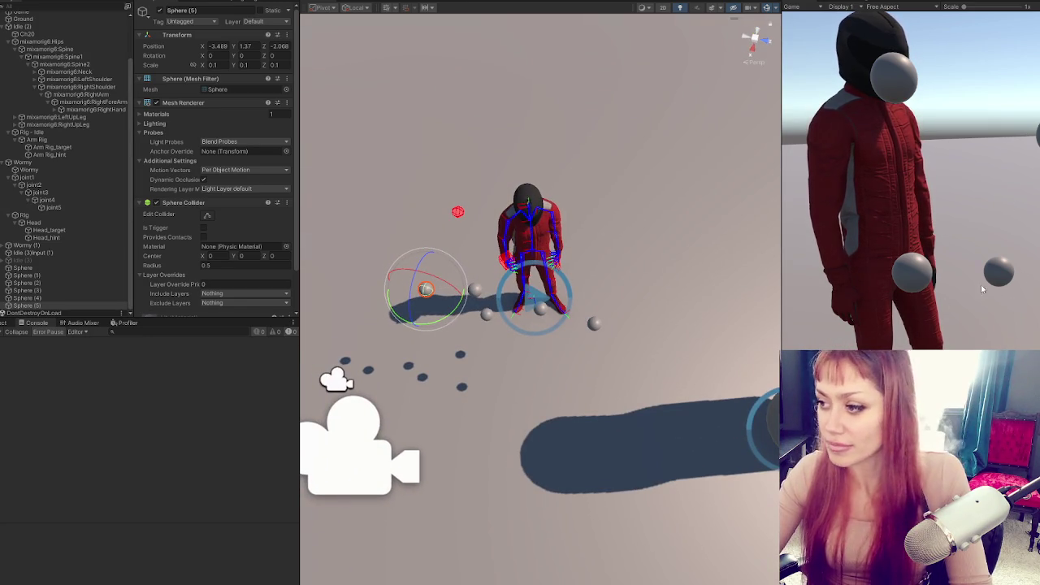
key(ctrl+6)
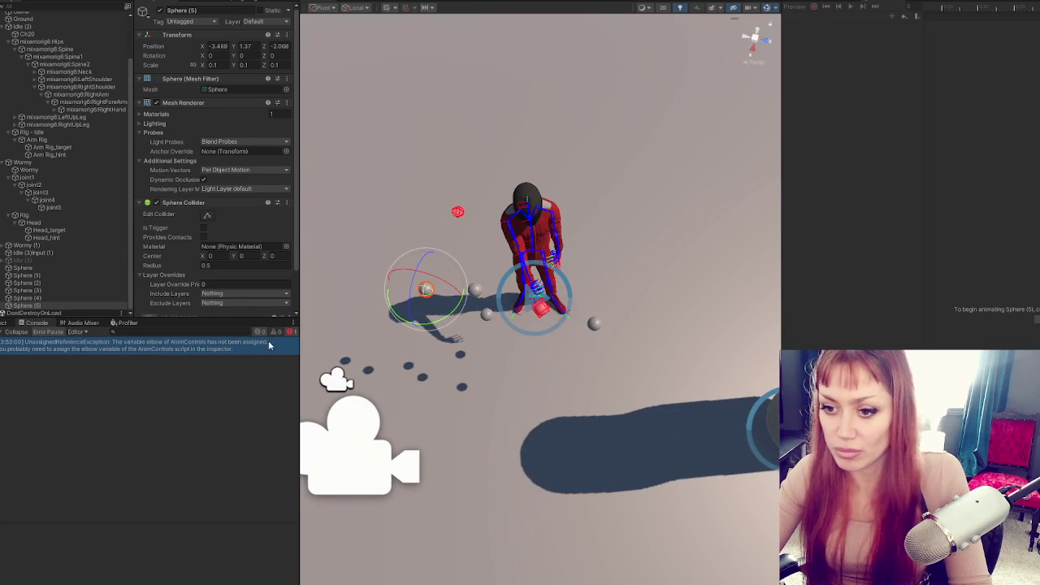
- On CONTROLS, set Elbow to mixamorig6:RightForeArm and Wrist to mixamorig6:RightHand
double_click(275, 346)
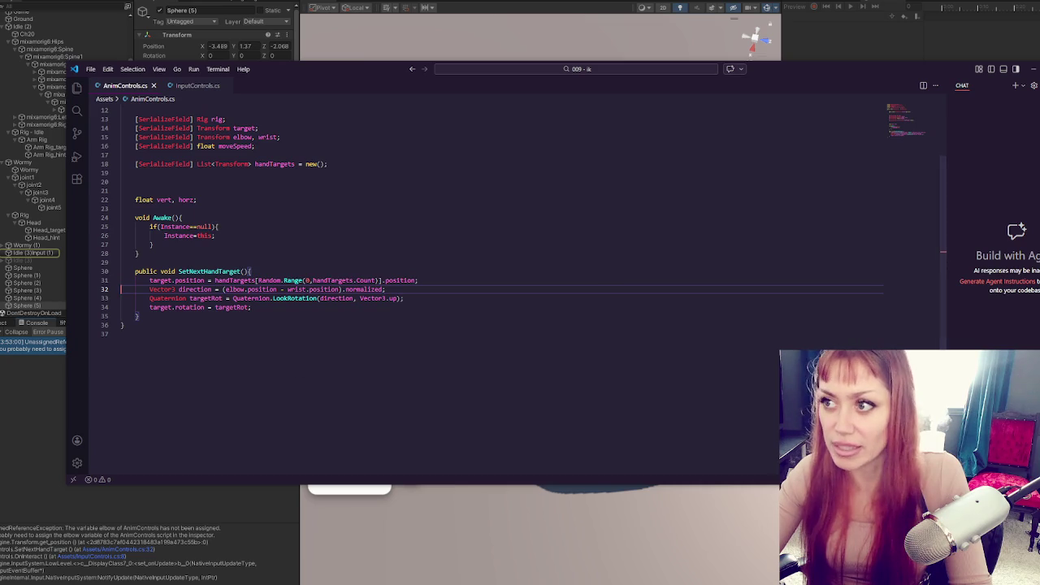
key(alt+Tab)
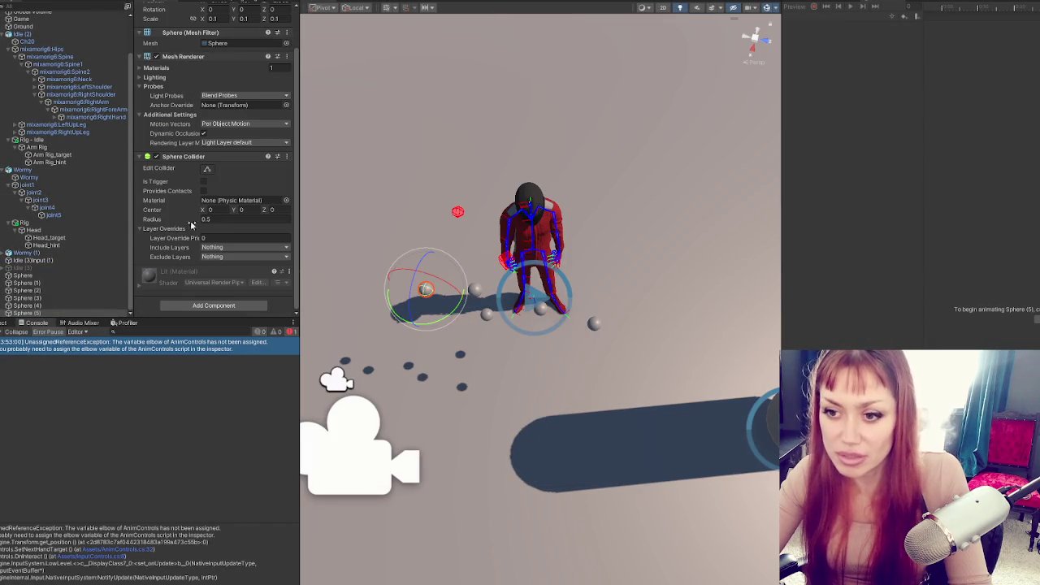
scroll(122, 155, up, 3)
click(29, 22)
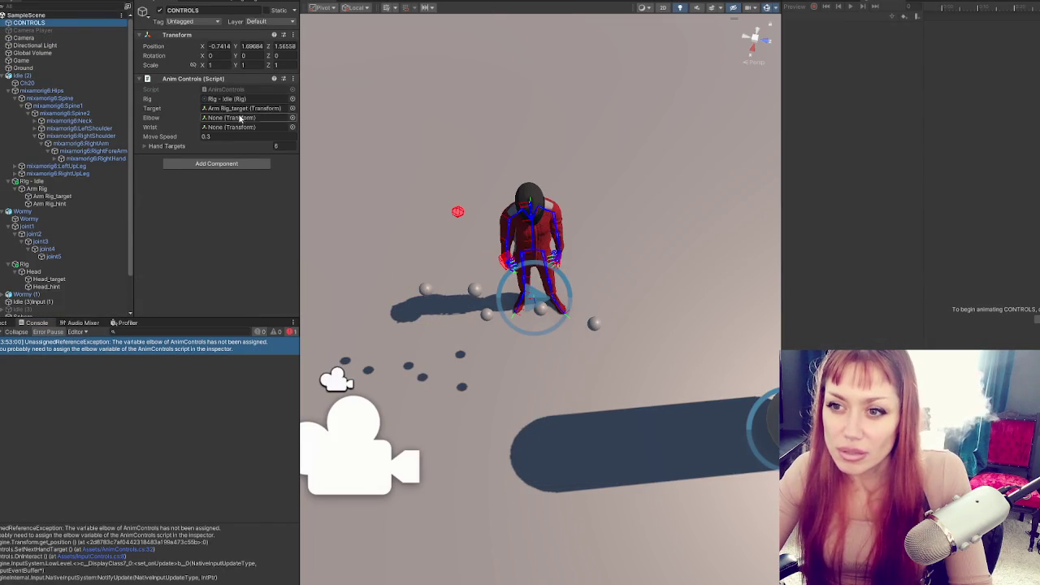
mouse_move(93, 160)
mouse_down()
mouse_move(260, 130)
mouse_move(244, 126)
mouse_up()
drag(90, 151, 244, 118)
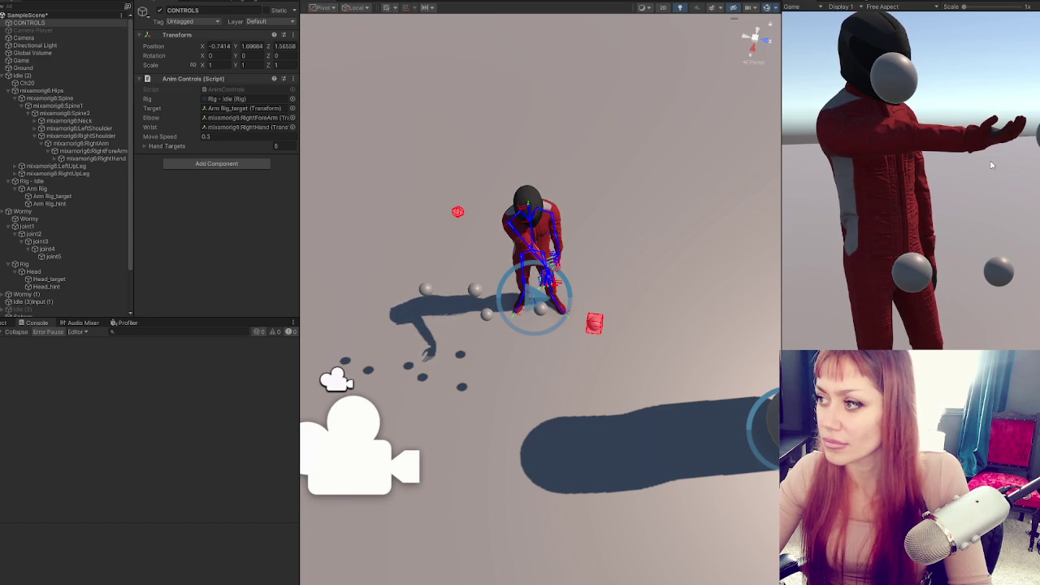
- Orbit around the character to watch its right hand reach the red targets in play mode
mouse_move(731, 146)
mouse_down()
mouse_move(696, 170)
mouse_move(660, 249)
mouse_up()
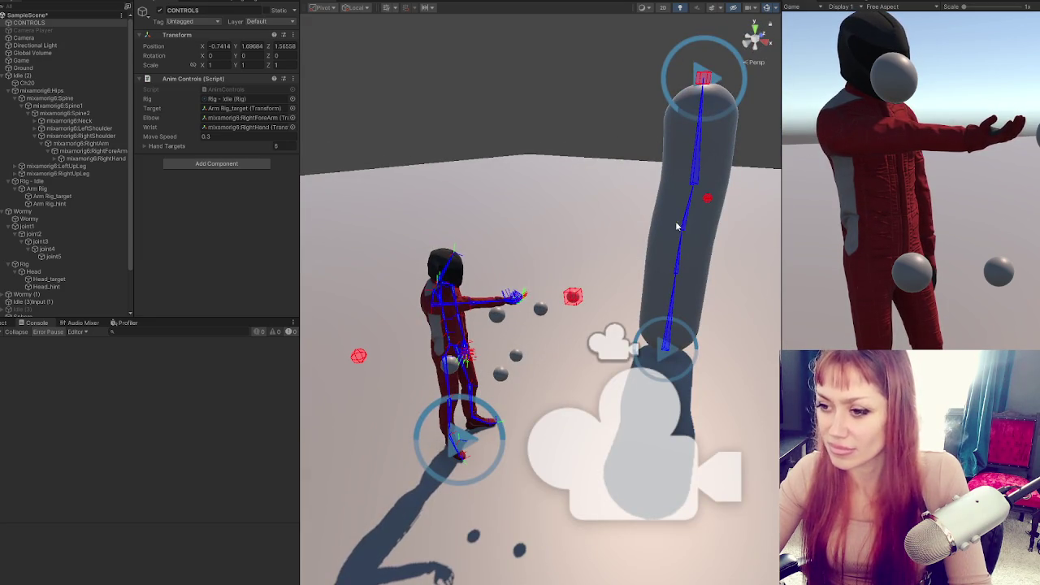
scroll(755, 244, up, 1)
click(755, 41)
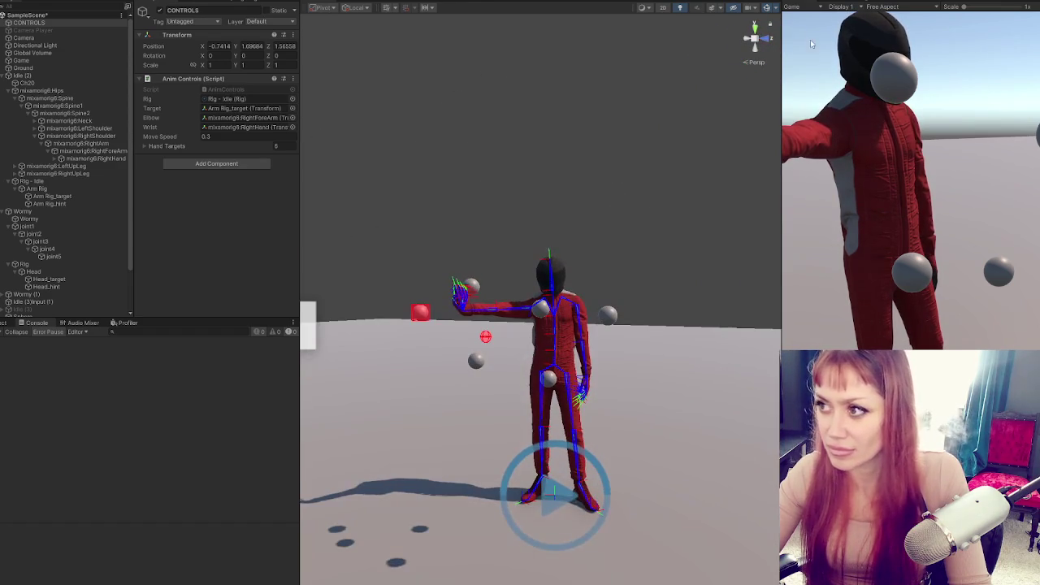
scroll(618, 243, up, 2)
mouse_move(617, 244)
mouse_down()
mouse_move(663, 212)
mouse_move(642, 151)
mouse_move(642, 191)
mouse_up()
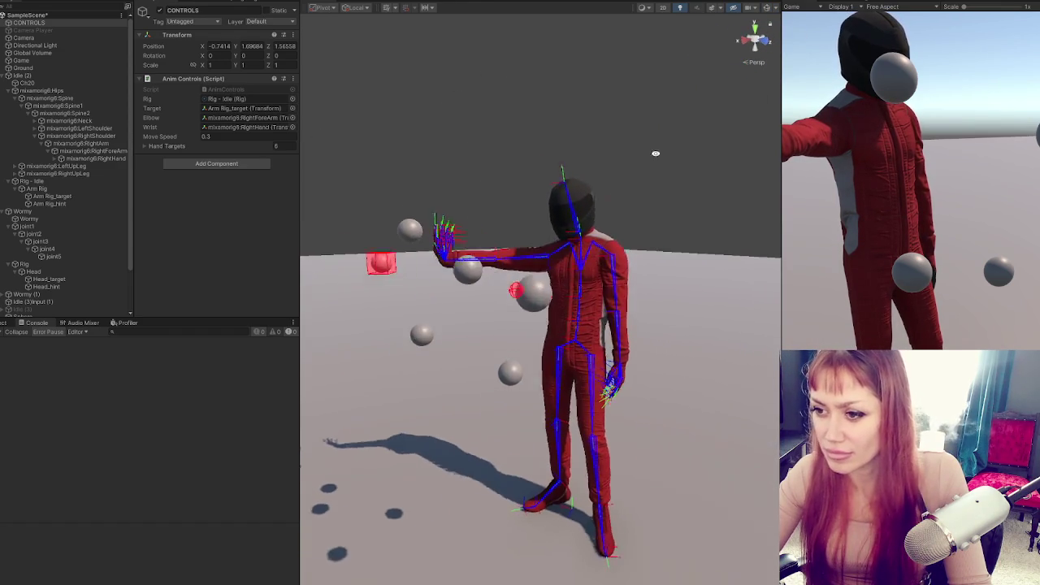
click(642, 153)
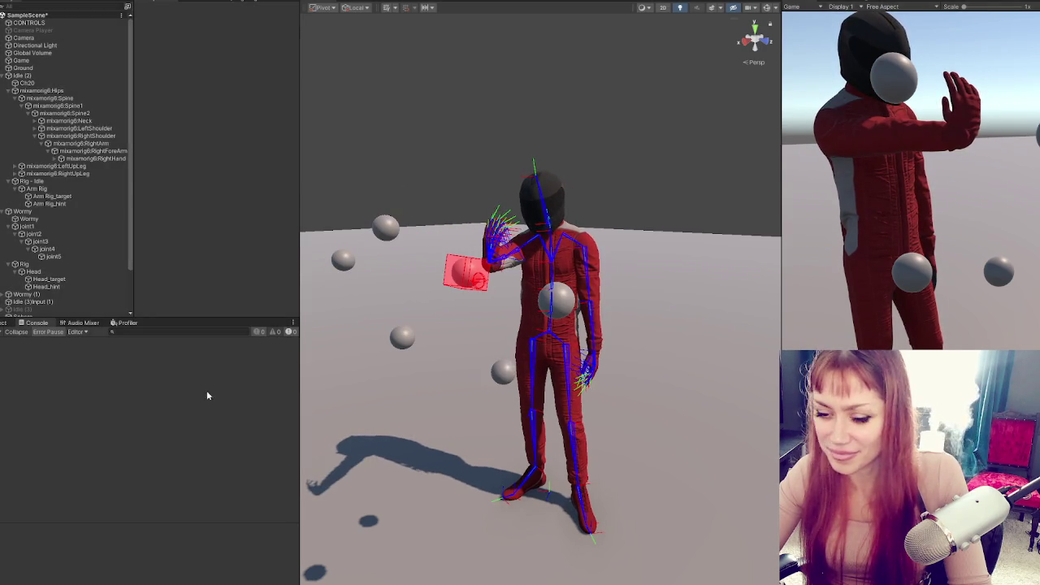
key(alt+Tab)
click(371, 297)
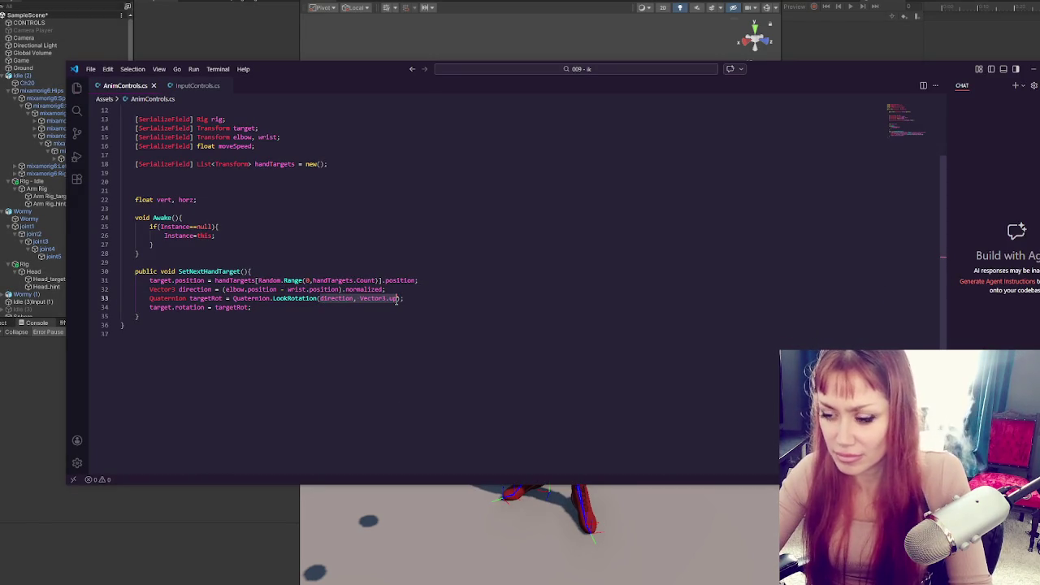
- Change LookRotation's Vector3.up argument on line 33 to Vector3.forward and return to Unity
click(397, 298)
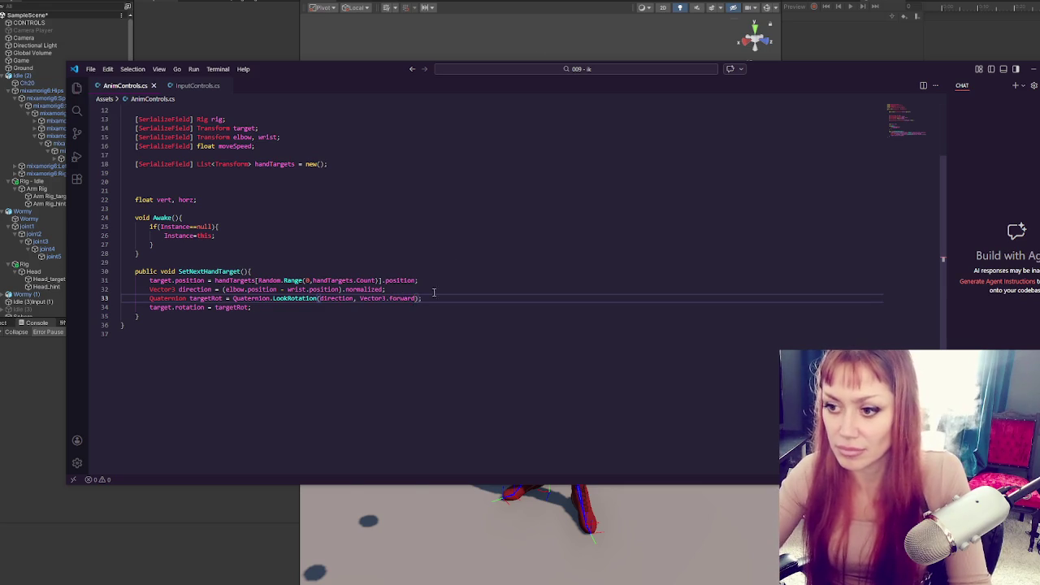
click(561, 53)
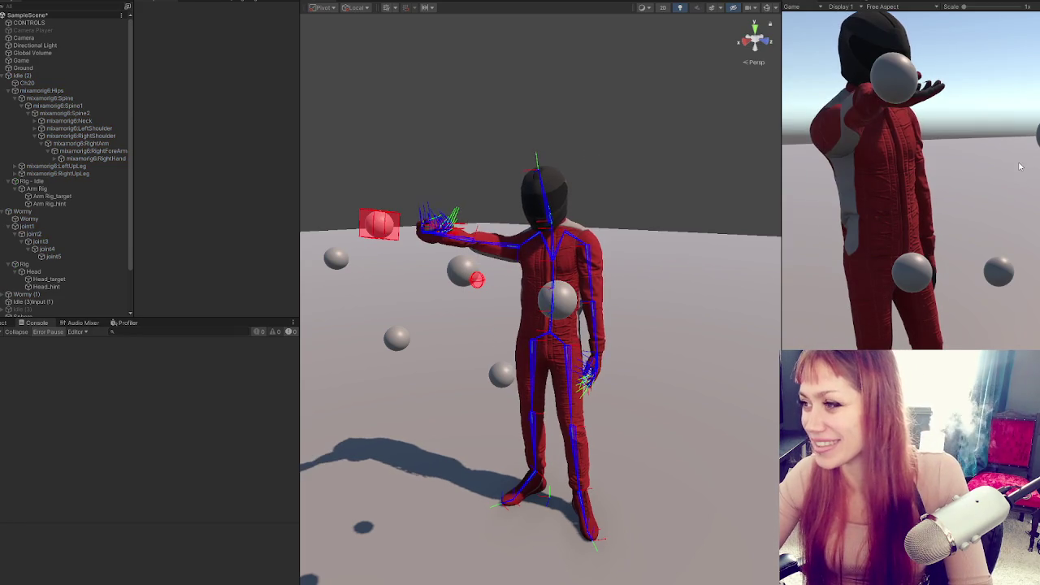
- Look down on the character's hand, end play mode, and bring AnimControls.cs back up
mouse_move(569, 244)
mouse_down()
mouse_move(528, 285)
mouse_move(487, 256)
mouse_up()
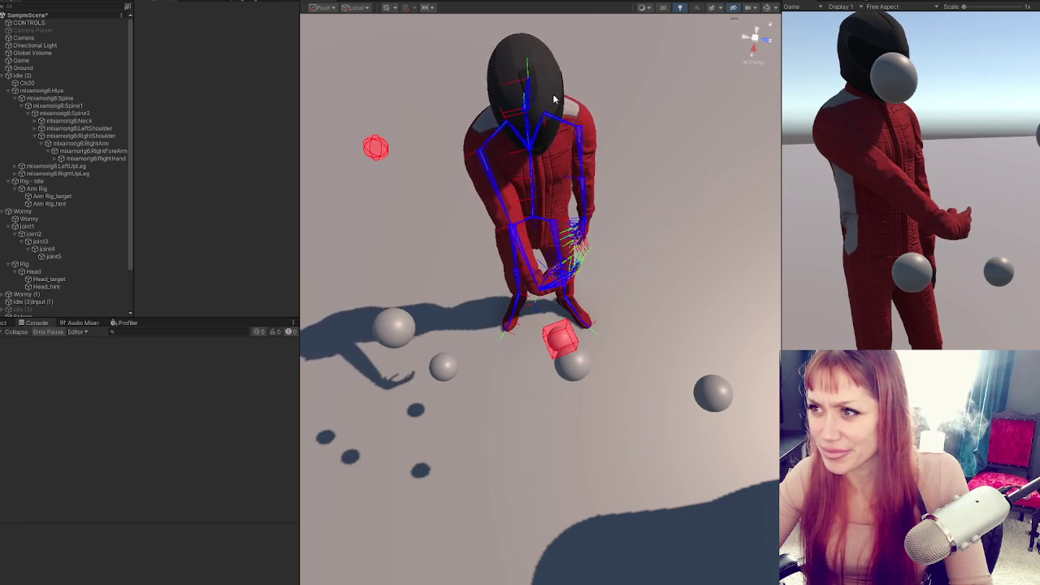
key(ctrl+p)
key(alt+Tab)
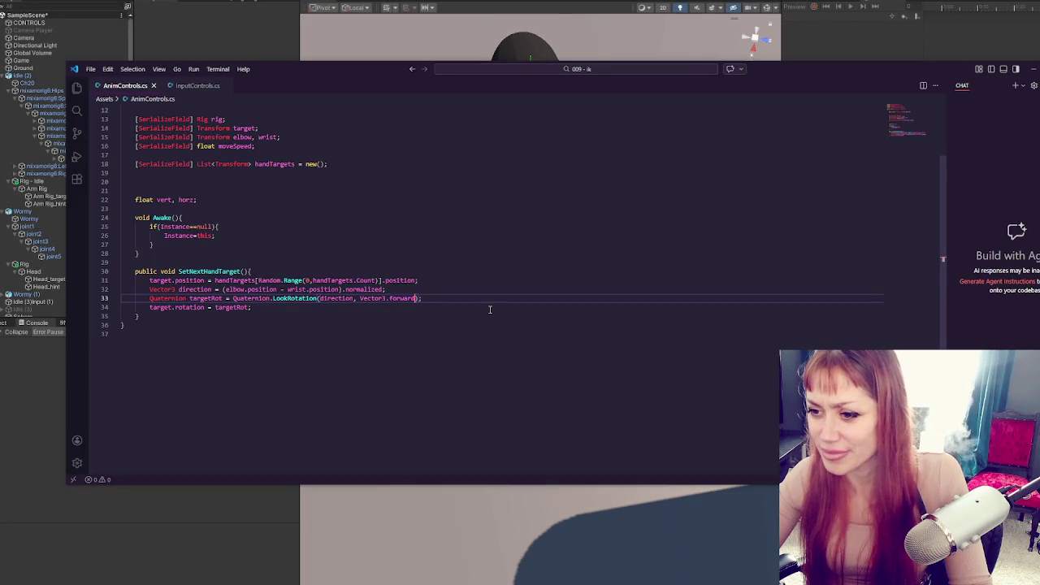
click(431, 297)
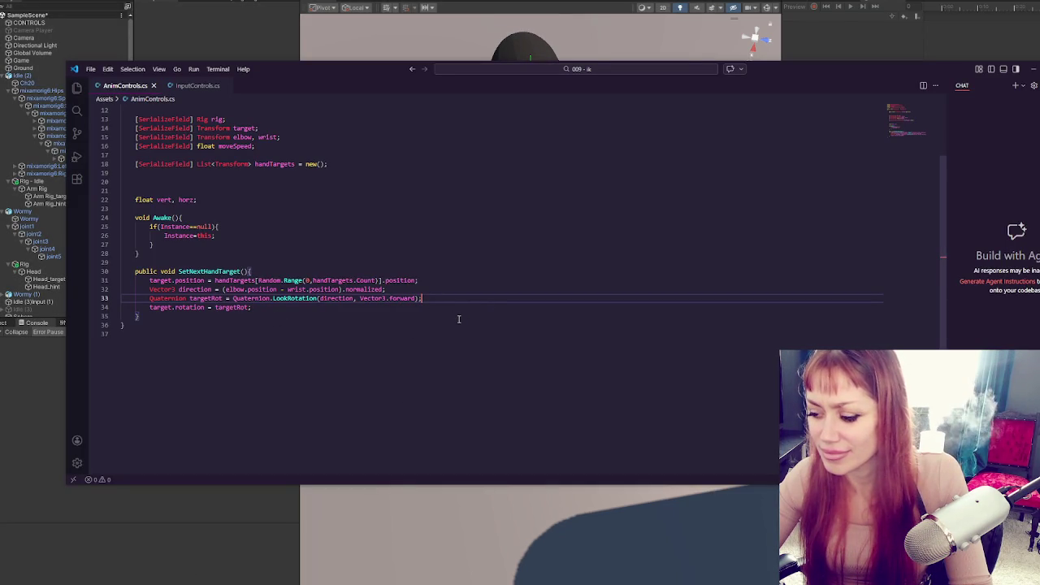
key(Left)
key(Left)
key(ctrl+shift+Left)
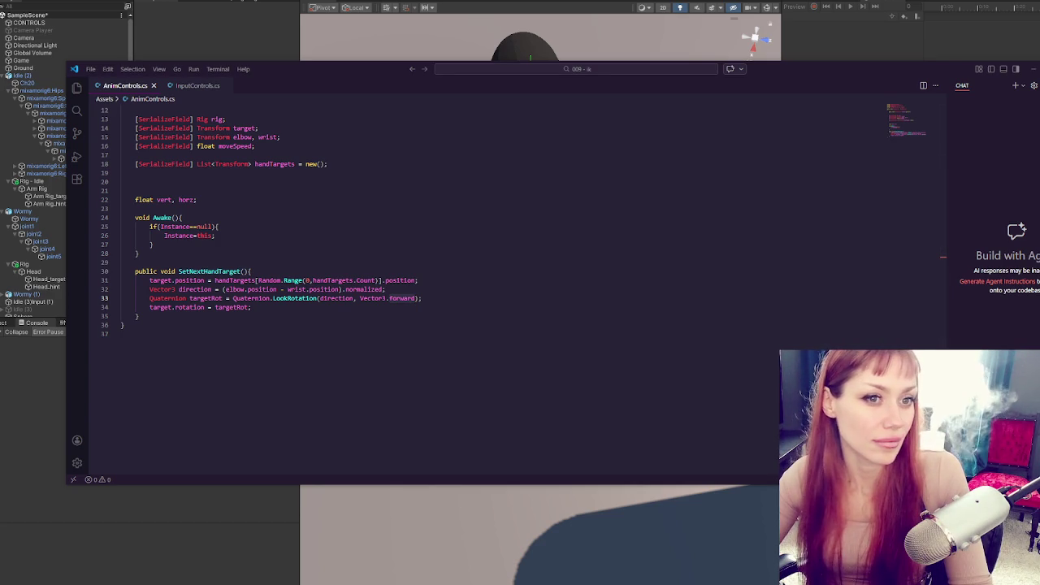
key(alt+Tab)
- Read the Quaternion.LookRotation forward/upwards description and example code, then return to the script
scroll(841, 222, down, 3)
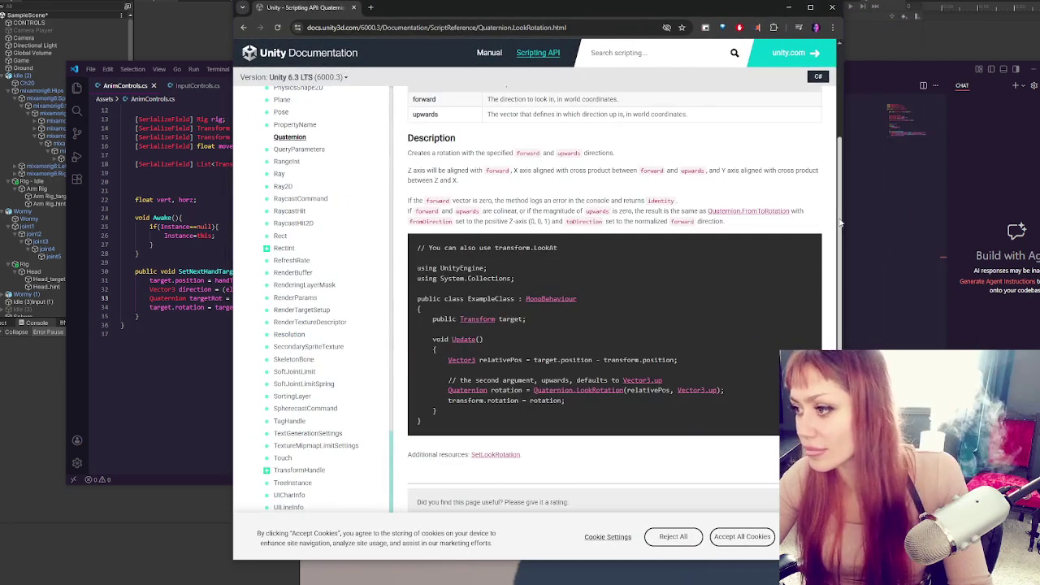
drag(842, 220, 1039, 221)
scroll(521, 210, up, 2)
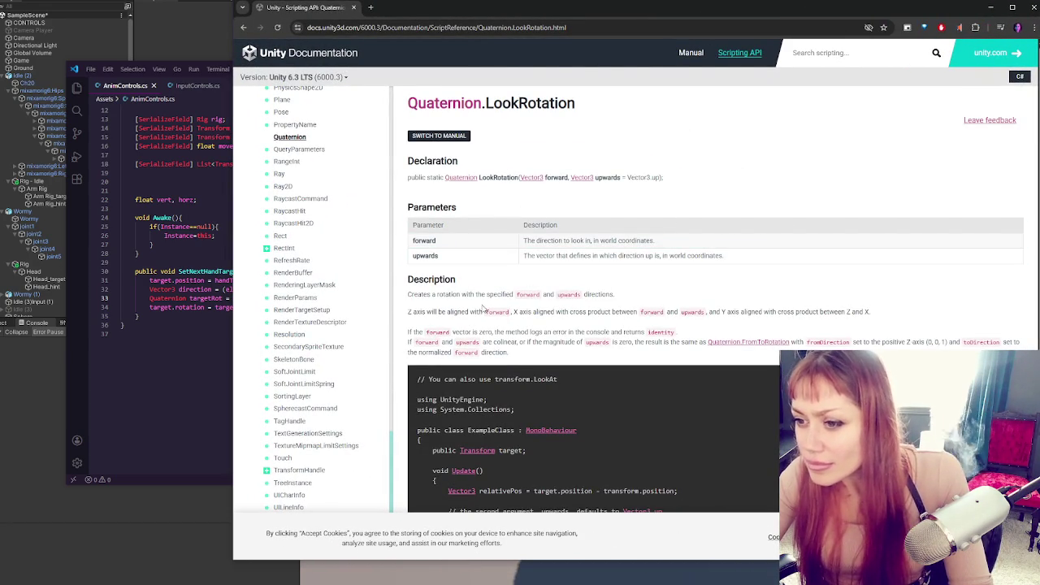
drag(498, 294, 598, 296)
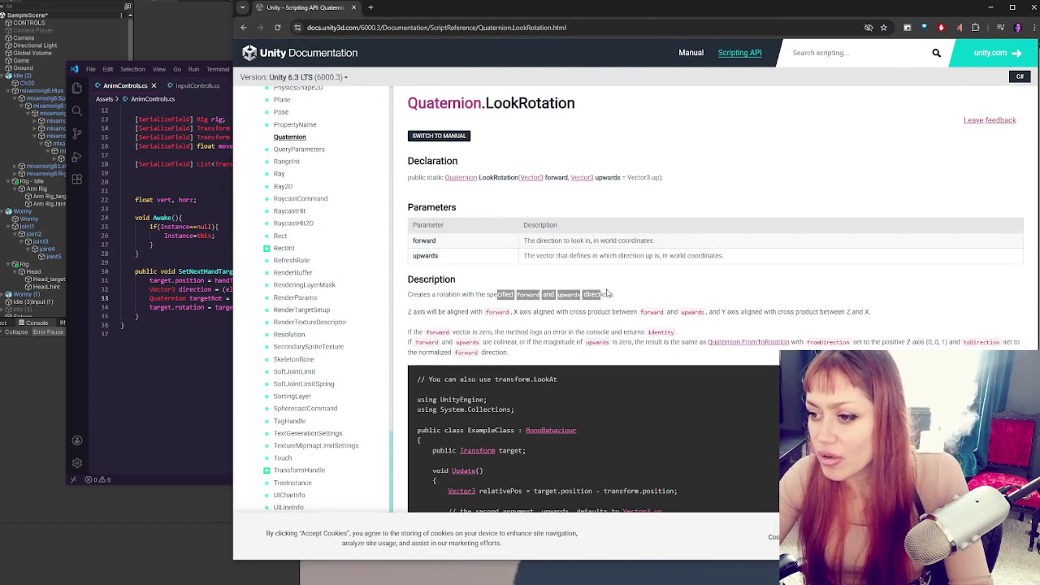
click(688, 296)
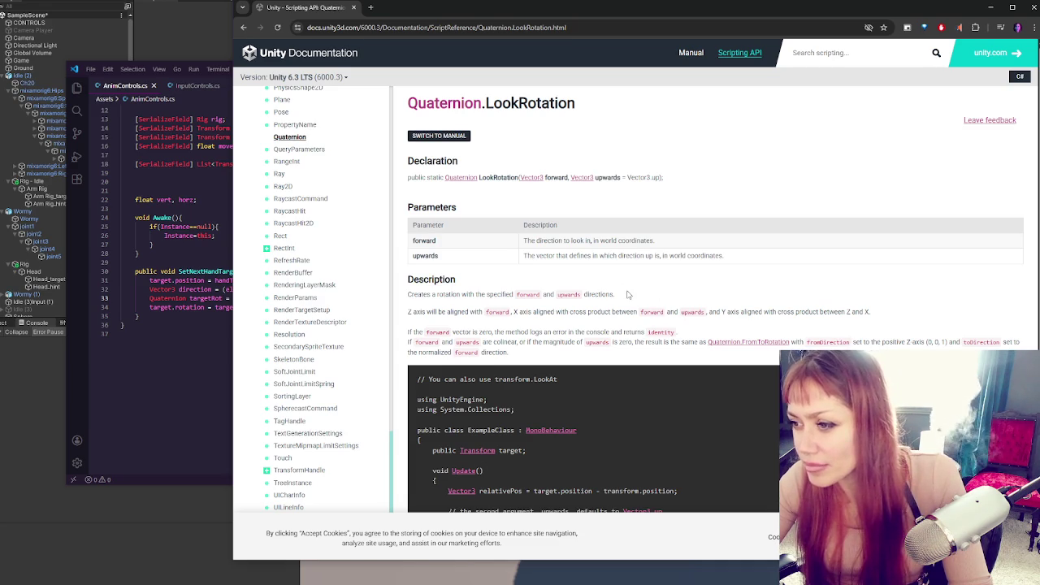
scroll(626, 294, down, 3)
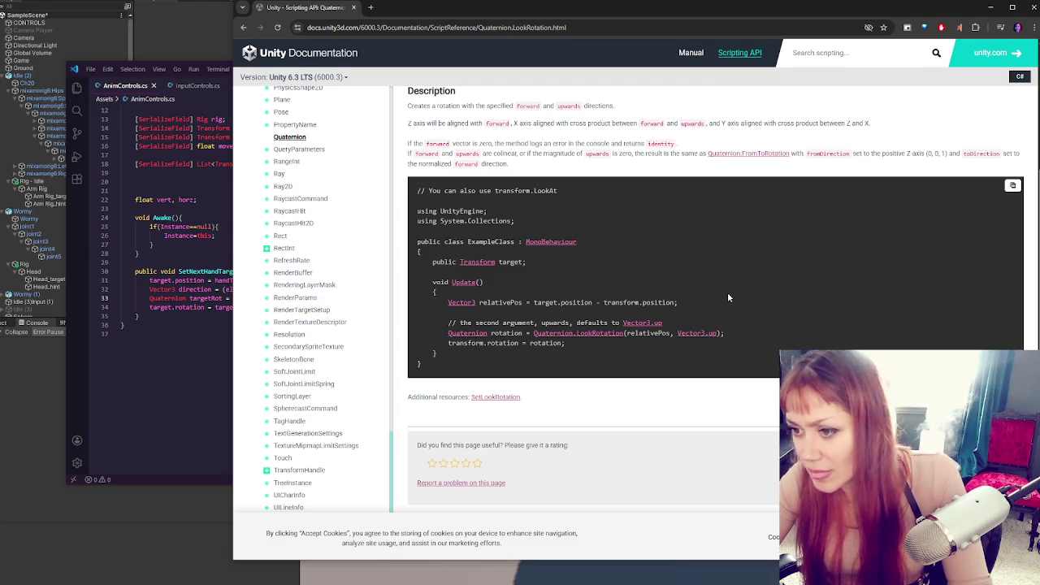
click(202, 307)
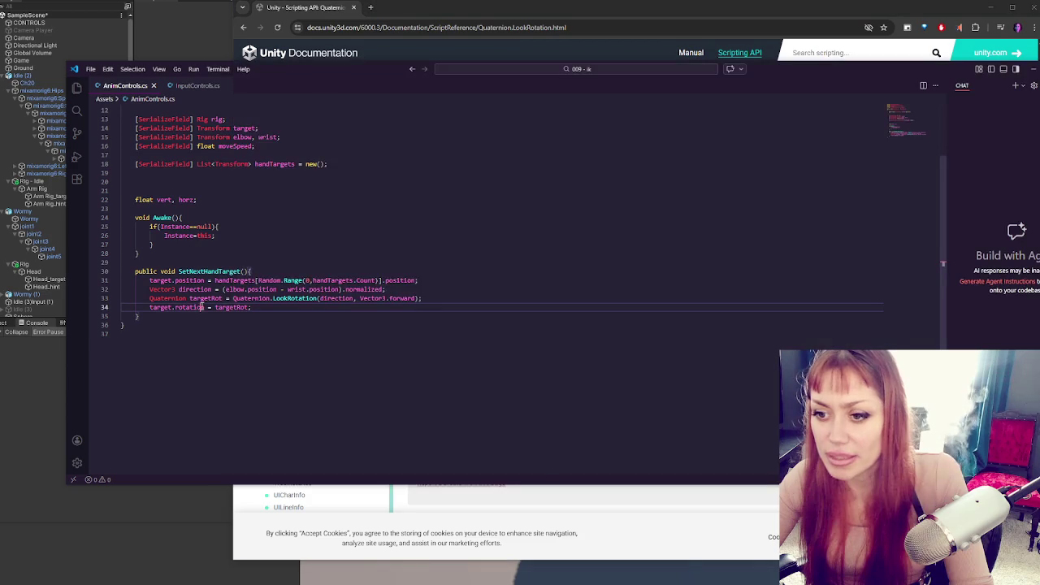
- Delete .normalized from the direction line, save AnimControls.cs, and switch back to Unity
drag(384, 289, 342, 290)
key(BackSpace)
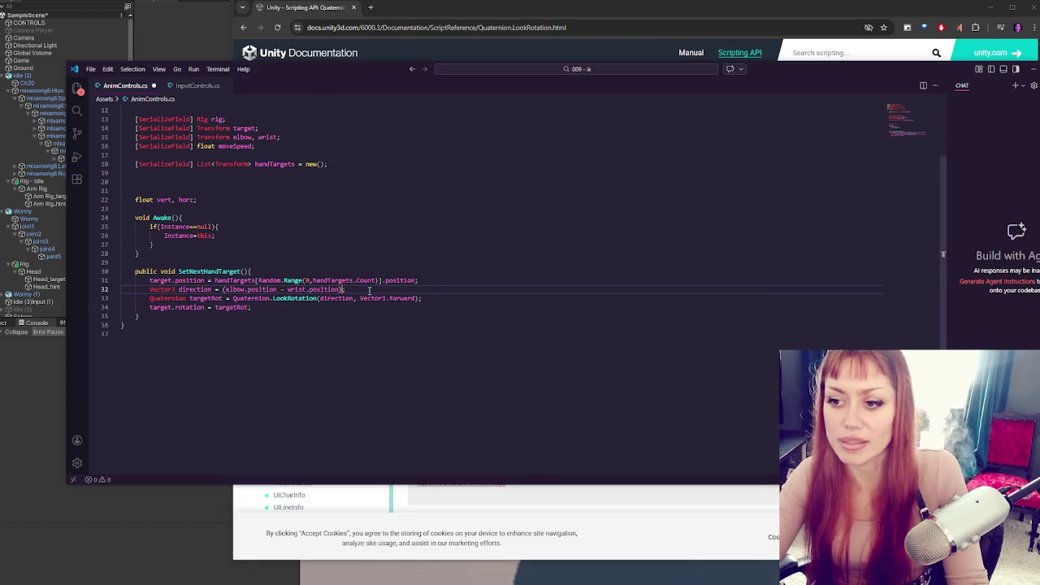
key(ctrl+s)
key(alt+Tab)
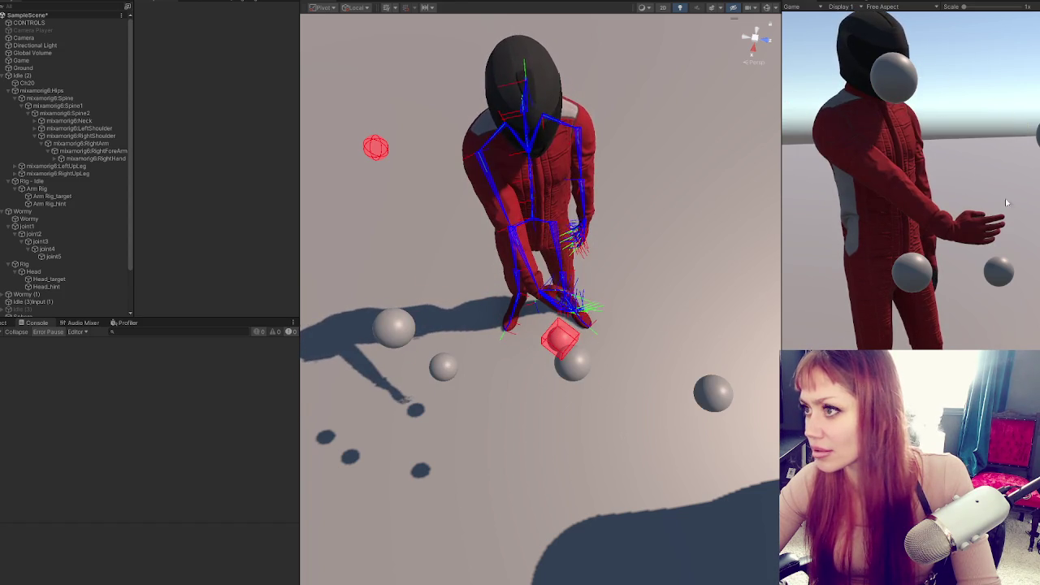
- Stop play mode and frame Arm Rig_target in the Scene view
key(ctrl+p)
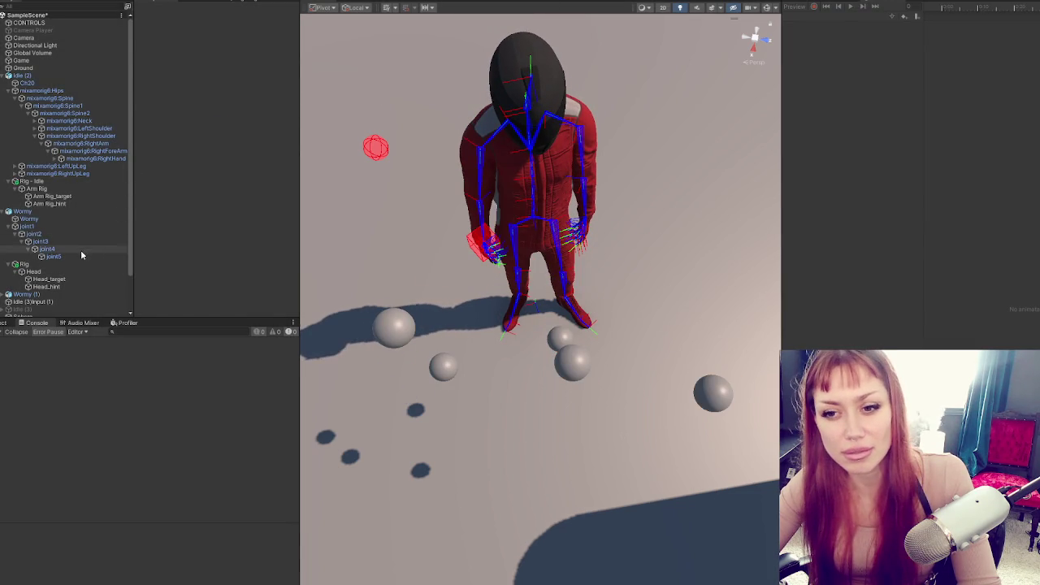
click(73, 188)
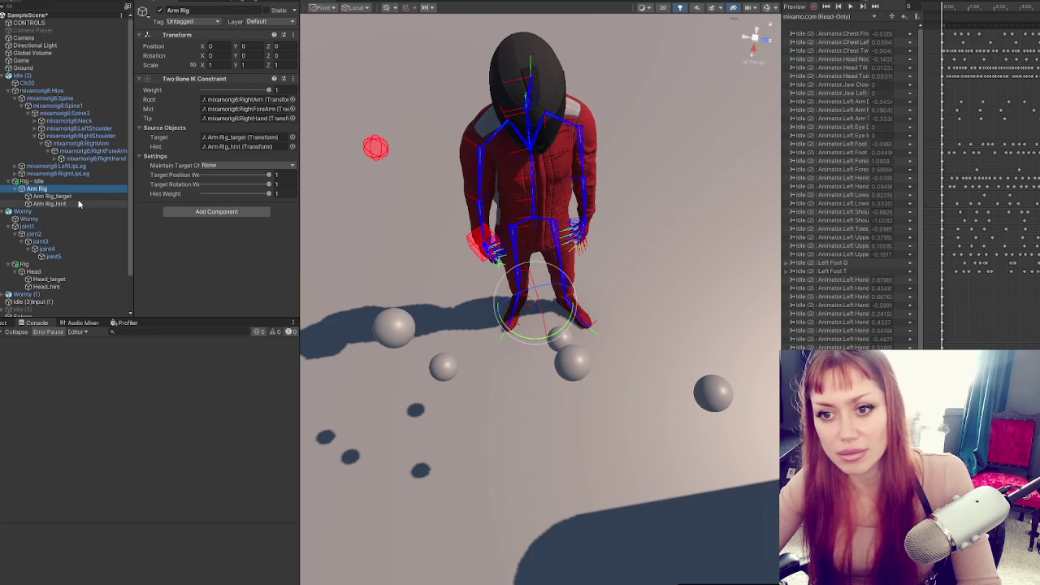
click(81, 197)
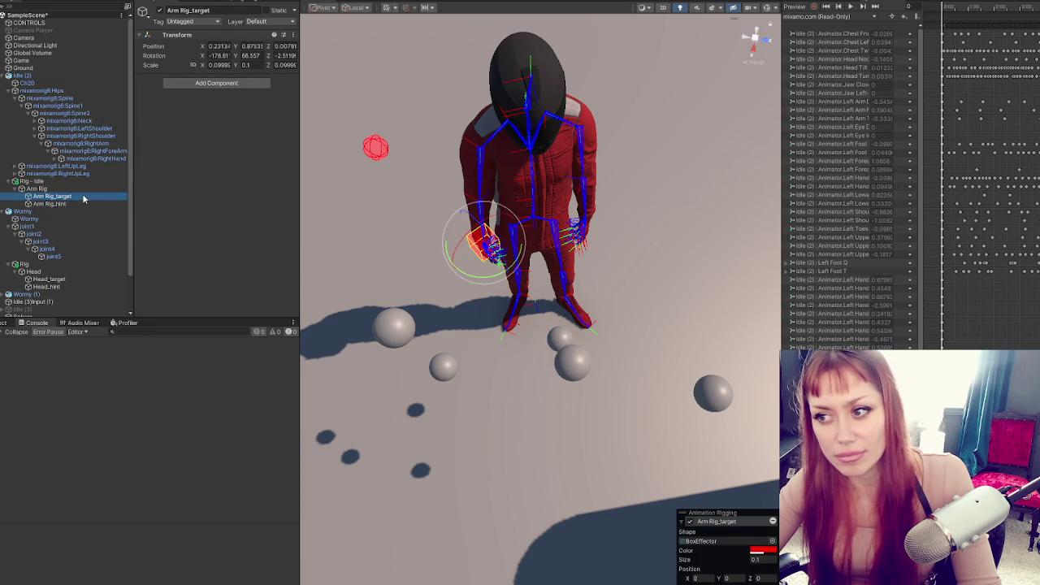
key(f)
- Orbit around the hand target box for a close side view, then return to the script
scroll(520, 309, down, 3)
drag(520, 389, 586, 334)
scroll(587, 333, up, 8)
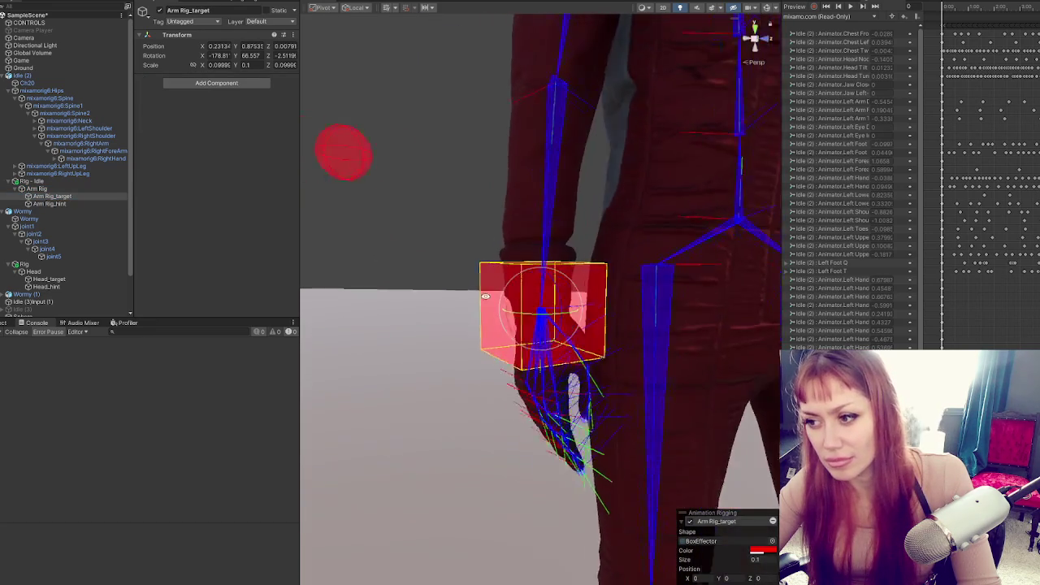
scroll(401, 305, down, 4)
scroll(396, 309, up, 4)
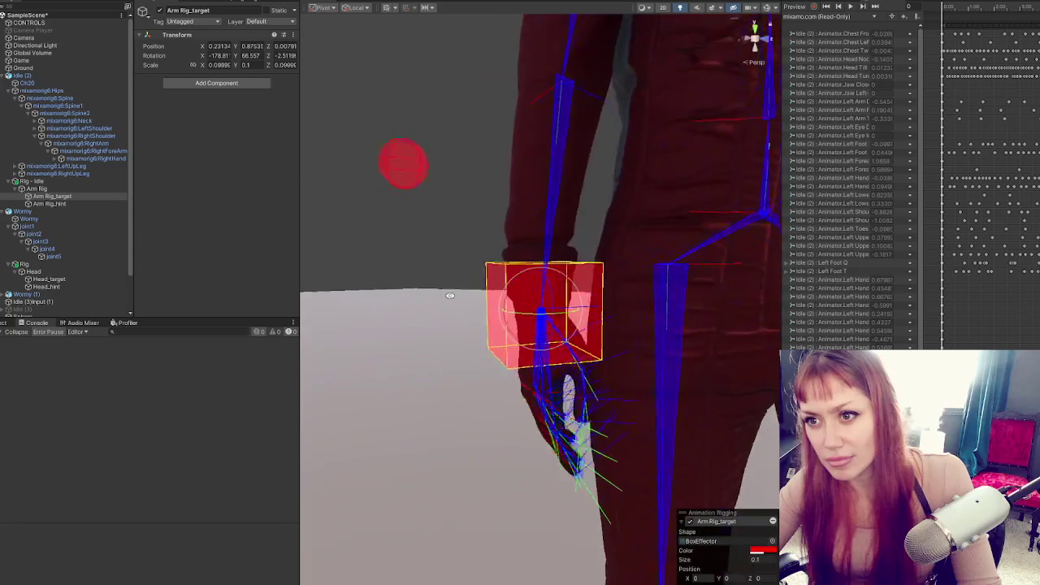
mouse_move(394, 310)
mouse_down()
mouse_move(413, 311)
mouse_move(455, 383)
mouse_move(585, 366)
mouse_move(638, 335)
mouse_move(657, 262)
mouse_move(406, 271)
mouse_move(708, 283)
mouse_move(627, 309)
mouse_move(397, 283)
mouse_move(464, 379)
mouse_move(483, 477)
mouse_move(390, 434)
mouse_move(324, 350)
mouse_move(408, 339)
mouse_move(520, 350)
mouse_move(919, 304)
mouse_move(390, 284)
mouse_move(430, 293)
mouse_move(518, 391)
mouse_move(614, 326)
mouse_move(471, 332)
mouse_move(599, 344)
mouse_move(565, 127)
mouse_move(577, 239)
mouse_move(385, 339)
mouse_move(715, 342)
mouse_move(655, 349)
mouse_move(959, 315)
mouse_move(813, 317)
mouse_move(505, 279)
mouse_move(457, 290)
mouse_move(680, 290)
mouse_up()
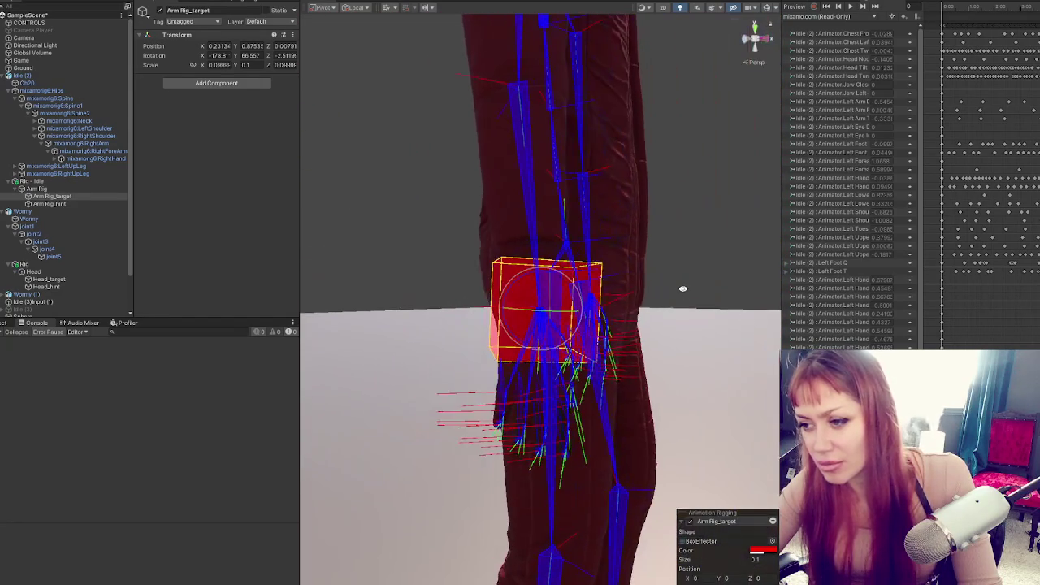
drag(525, 371, 573, 306)
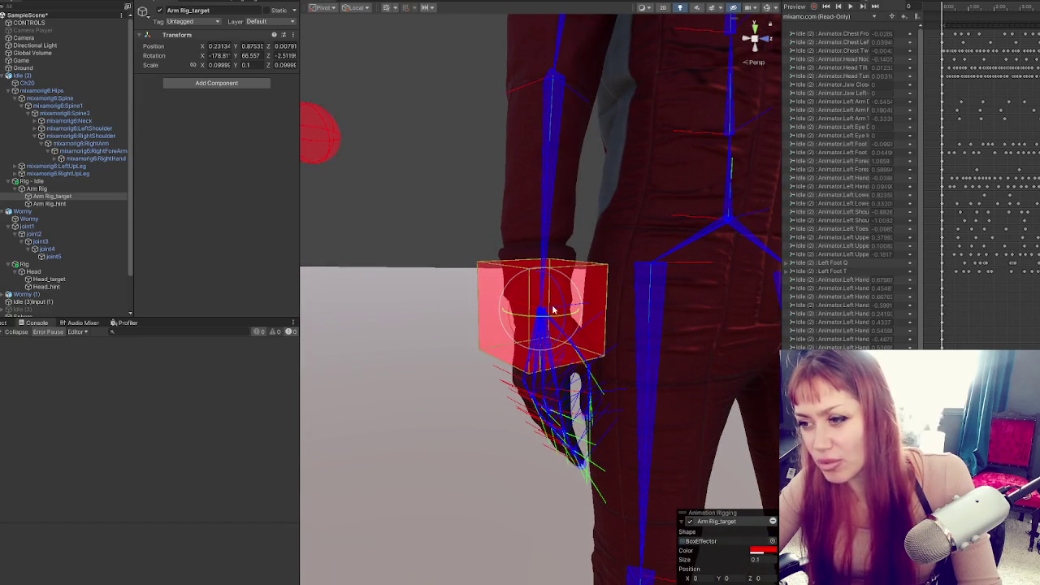
mouse_move(557, 286)
mouse_down()
mouse_move(406, 251)
mouse_move(439, 276)
mouse_move(459, 342)
mouse_move(690, 374)
mouse_move(622, 235)
mouse_move(466, 255)
mouse_move(474, 301)
mouse_move(715, 307)
mouse_up()
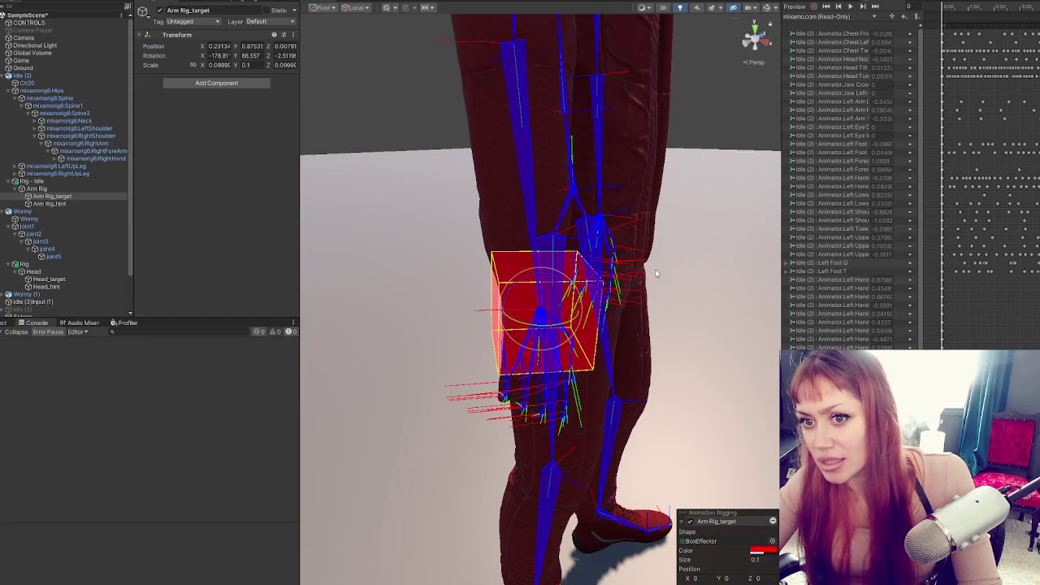
key(alt+Tab)
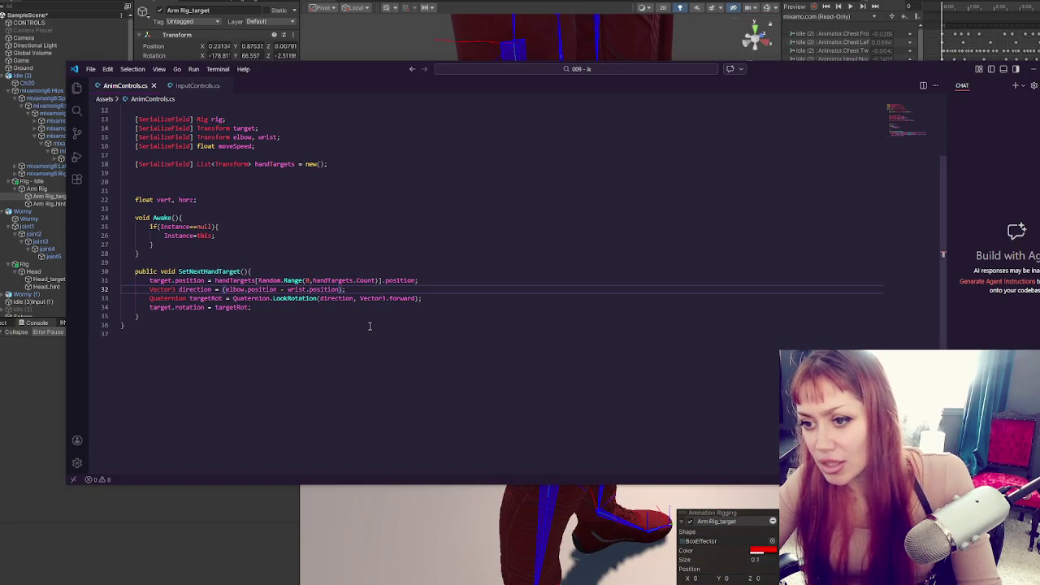
- Replace Vector3.forward with Vector3.up in the LookRotation call and reload it in Unity
click(416, 298)
text(up)
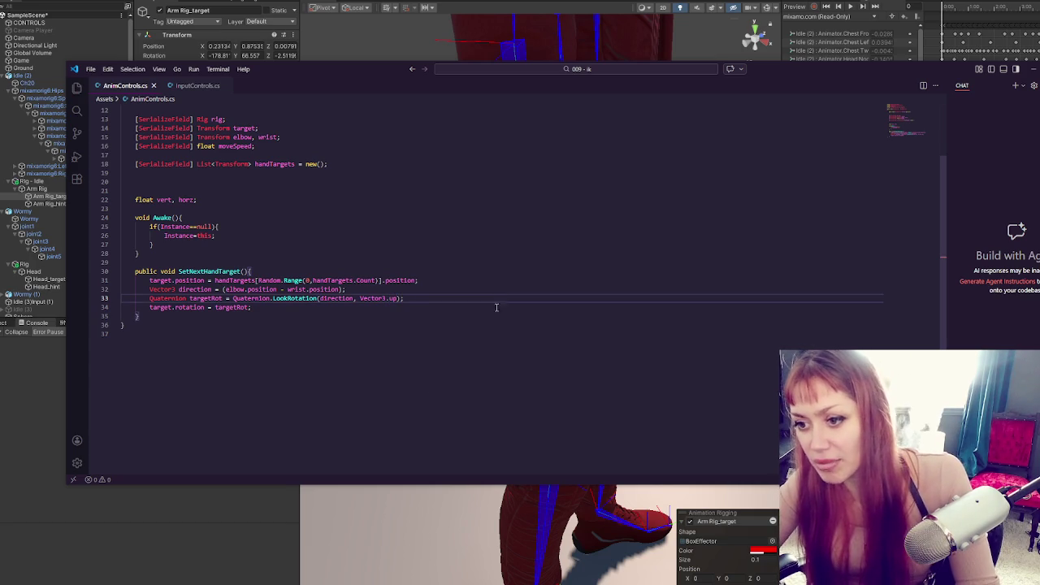
click(132, 544)
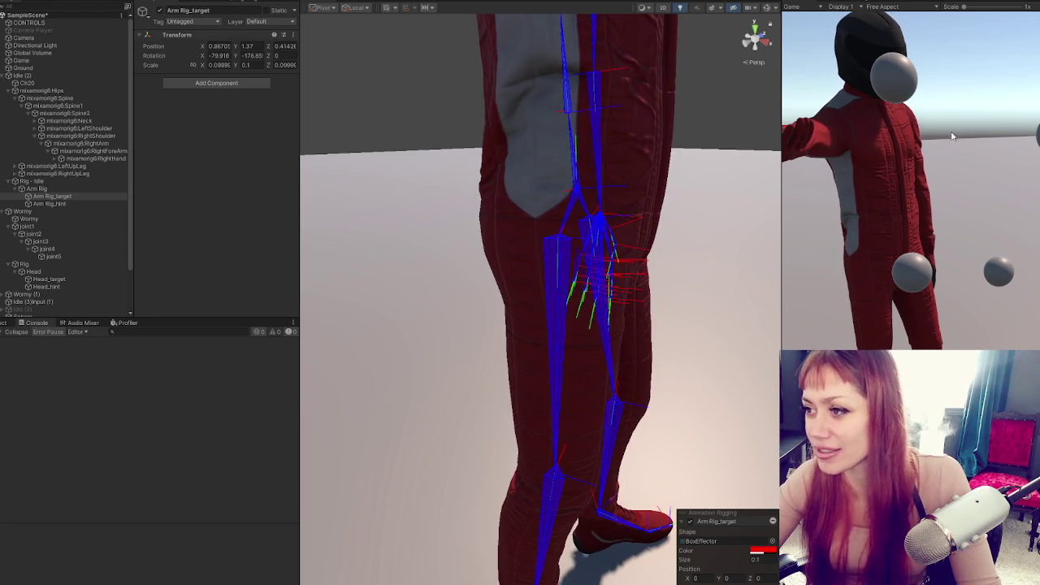
- Zoom the Scene view out to watch the character during the Vector3.up test
scroll(623, 160, down, 5)
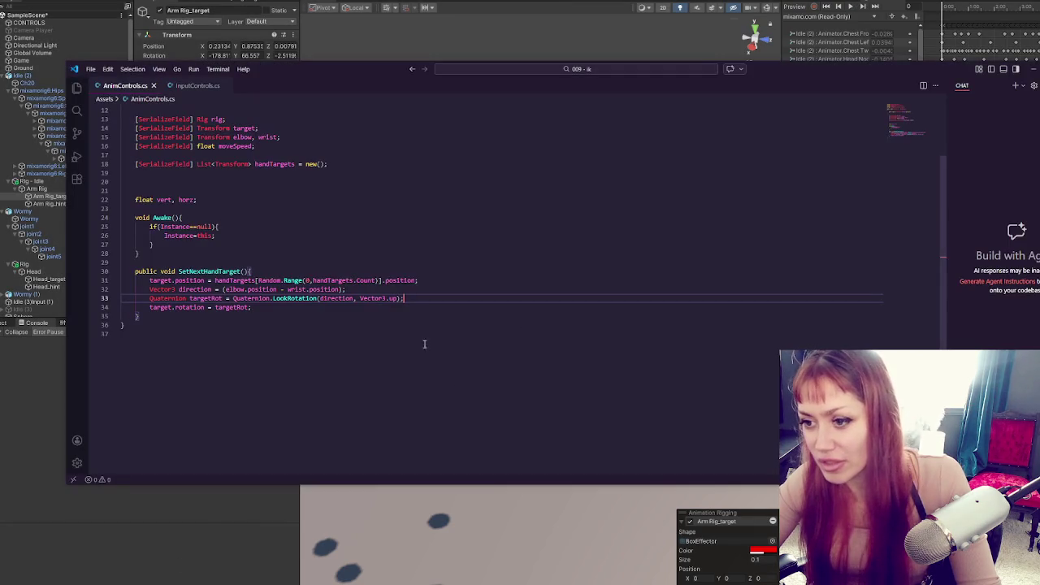
- Change the LookRotation up vector to Vector3.down, save, and reload in Unity
key(BackSpace)
key(BackSpace)
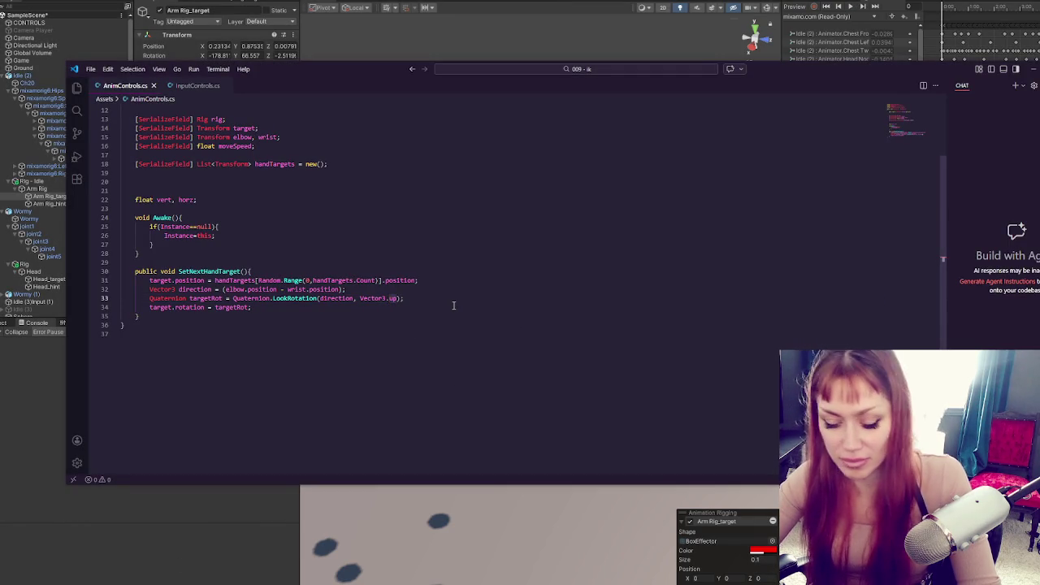
text(down)
key(ctrl+s)
click(478, 9)
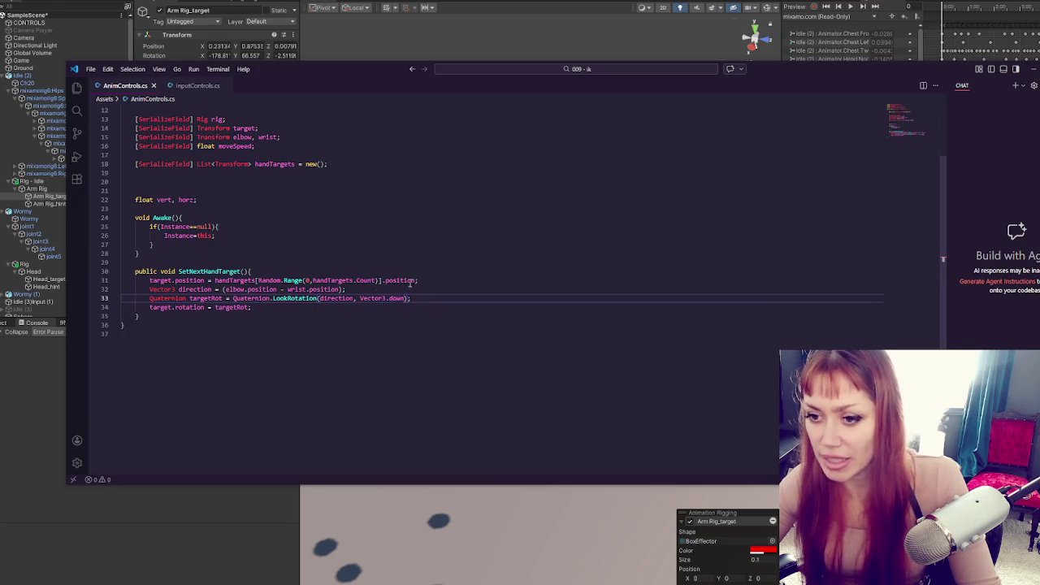
- Duplicate the Quaternion targetRot line, then bring up the maximised Unity Discussions rotation thread
key(End)
key(shift+Home)
key(ctrl+c)
key(End)
key(Return)
key(ctrl+v)
click(224, 298)
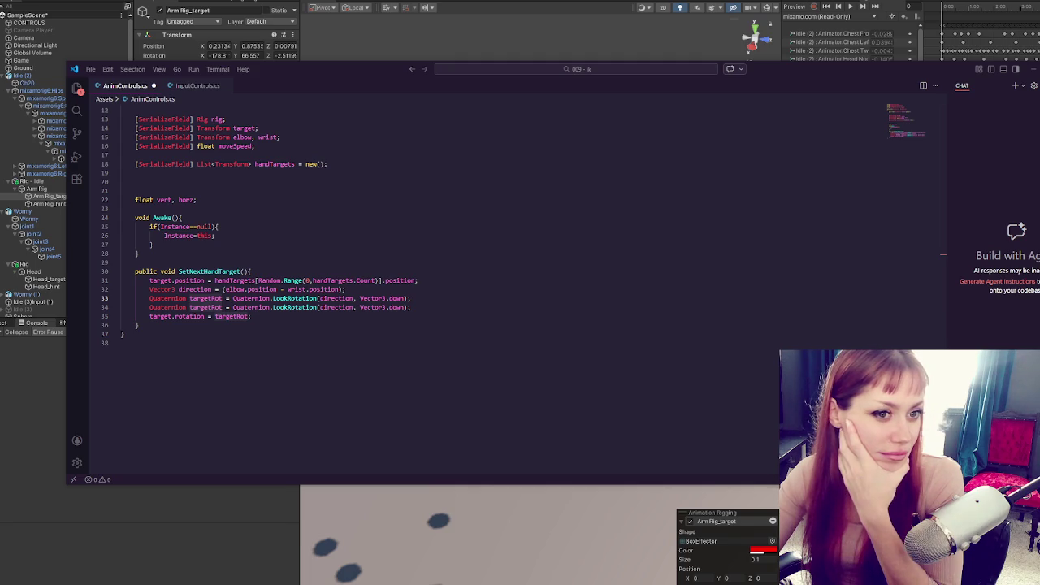
key(alt+Tab)
drag(503, 42, 532, 27)
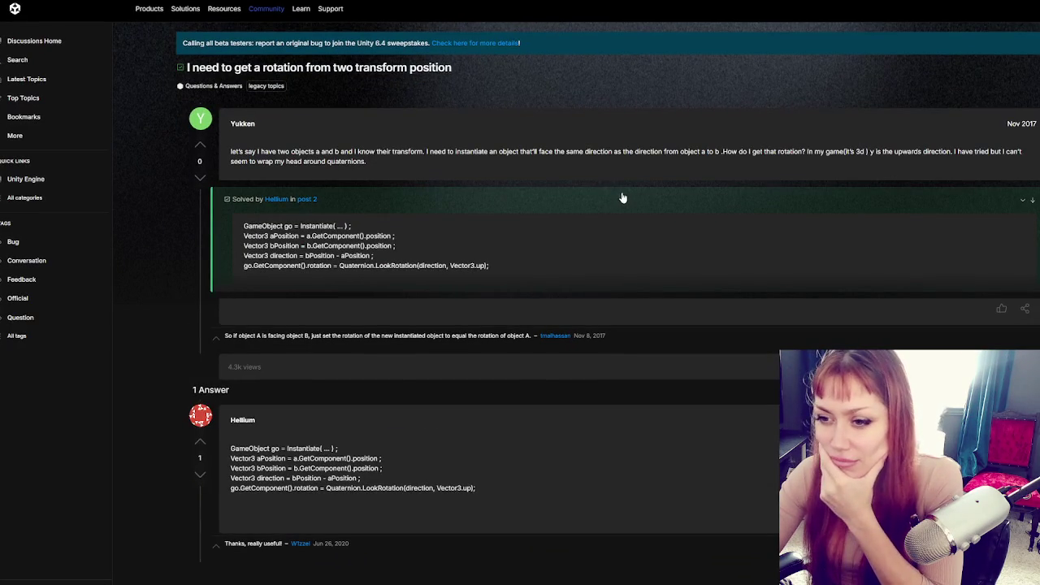
- Read the rotation-from-two-positions thread and its answer, then return to the script at line 34
scroll(623, 197, down, 3)
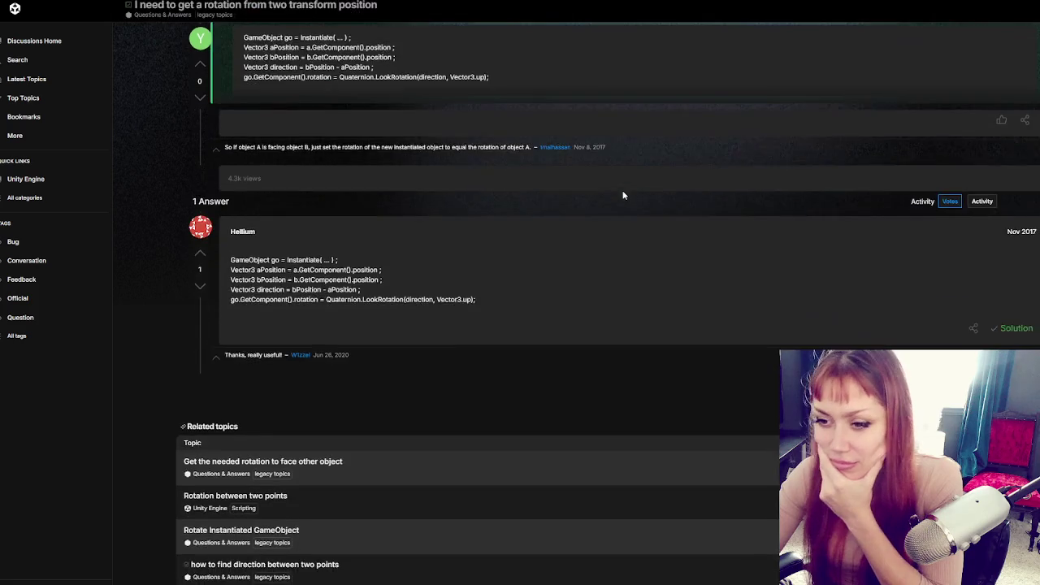
scroll(623, 197, down, 2)
scroll(622, 191, up, 3)
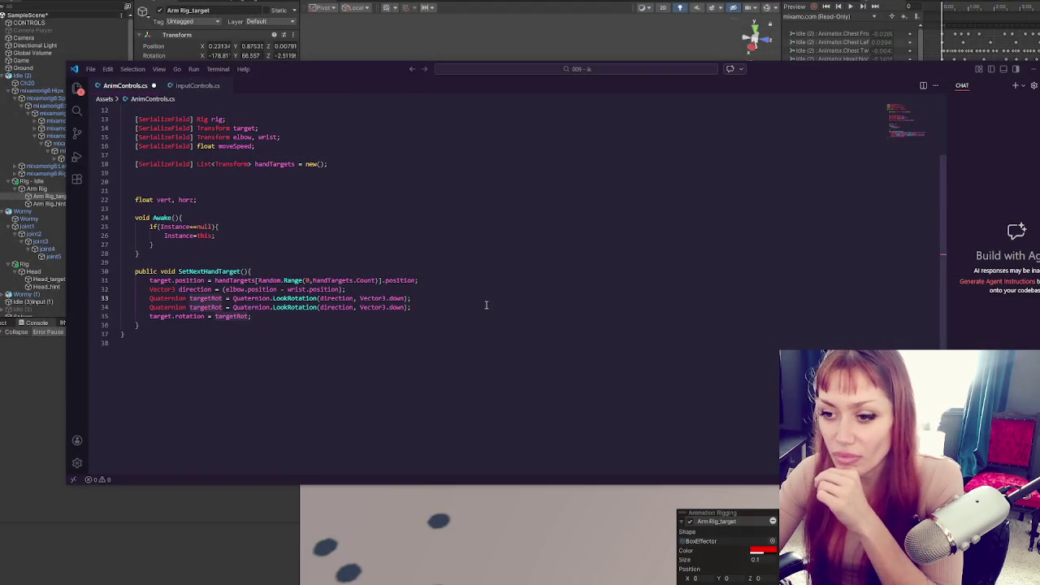
click(484, 304)
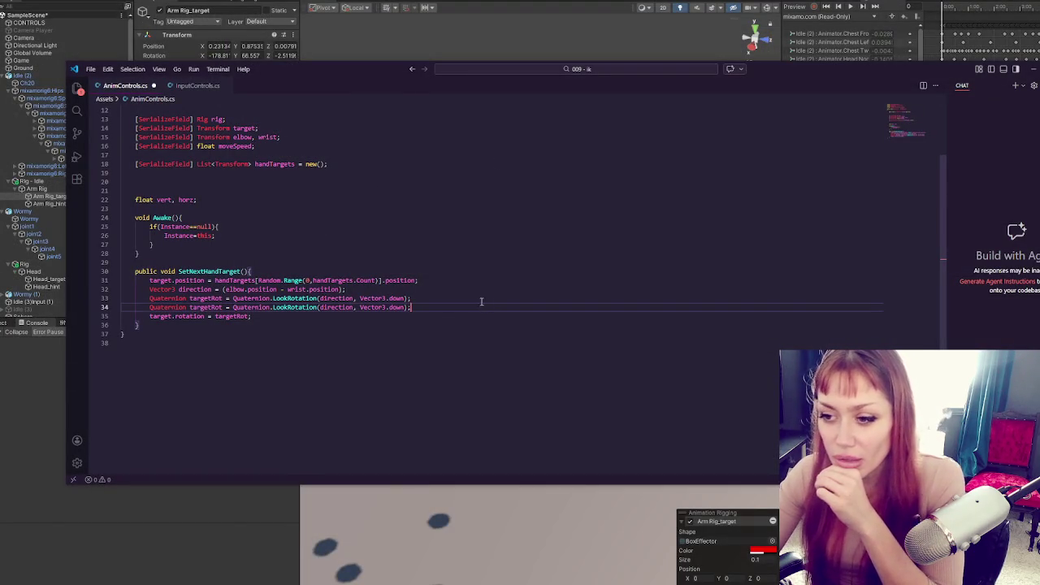
- Delete the duplicate targetRot line and switch back to Unity
drag(431, 304, 436, 298)
key(BackSpace)
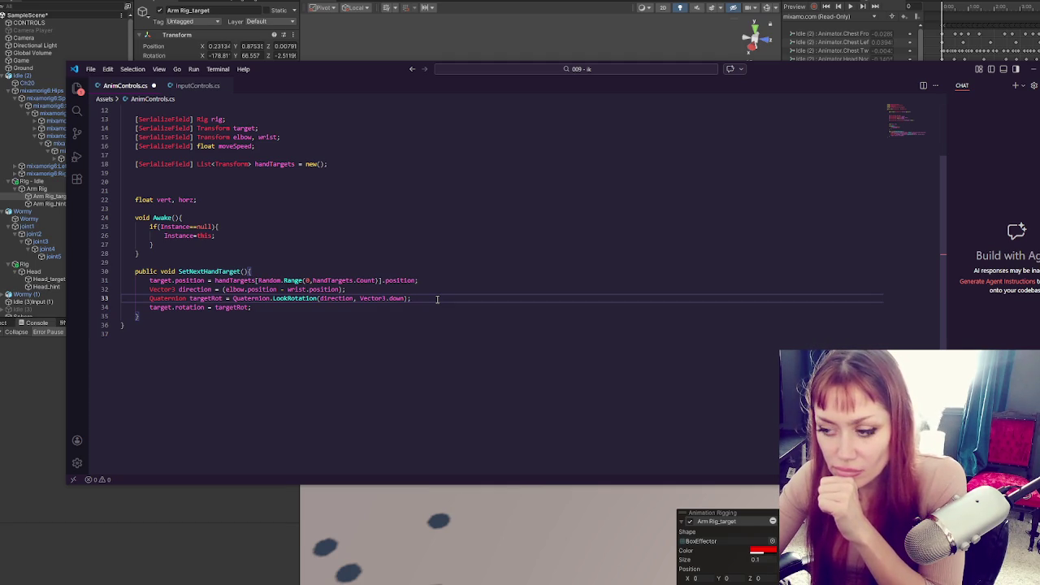
click(227, 515)
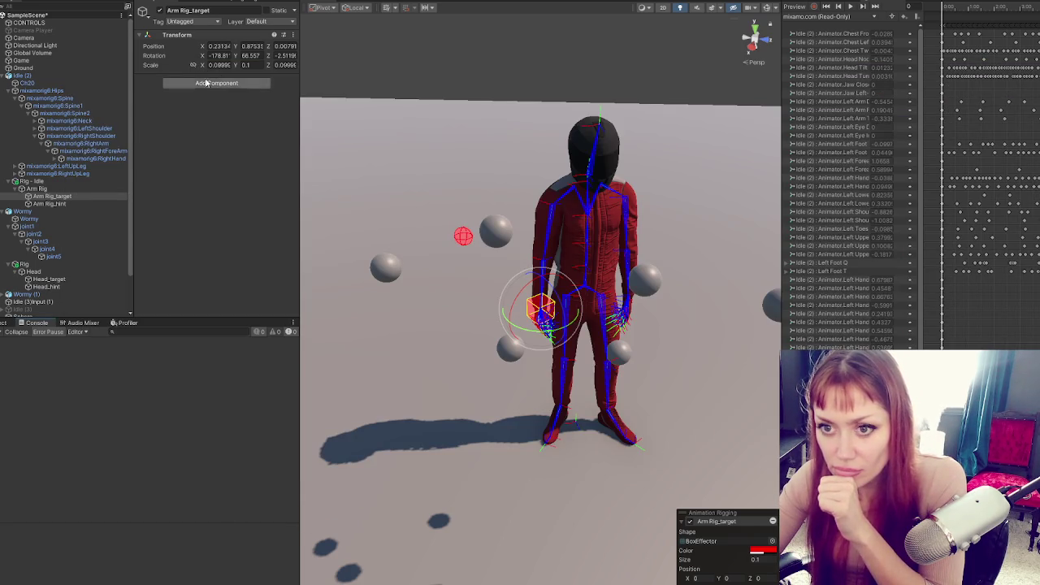
- Check the CONTROLS Elbow (RightHand) and Wrist (RightForeArm) references, then enter Play mode
click(63, 25)
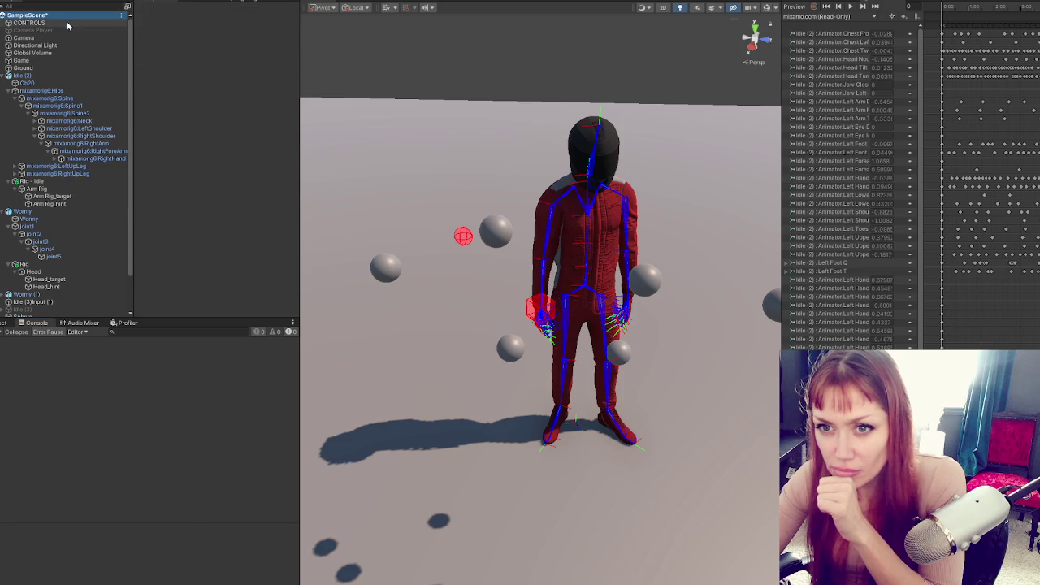
click(222, 120)
click(225, 127)
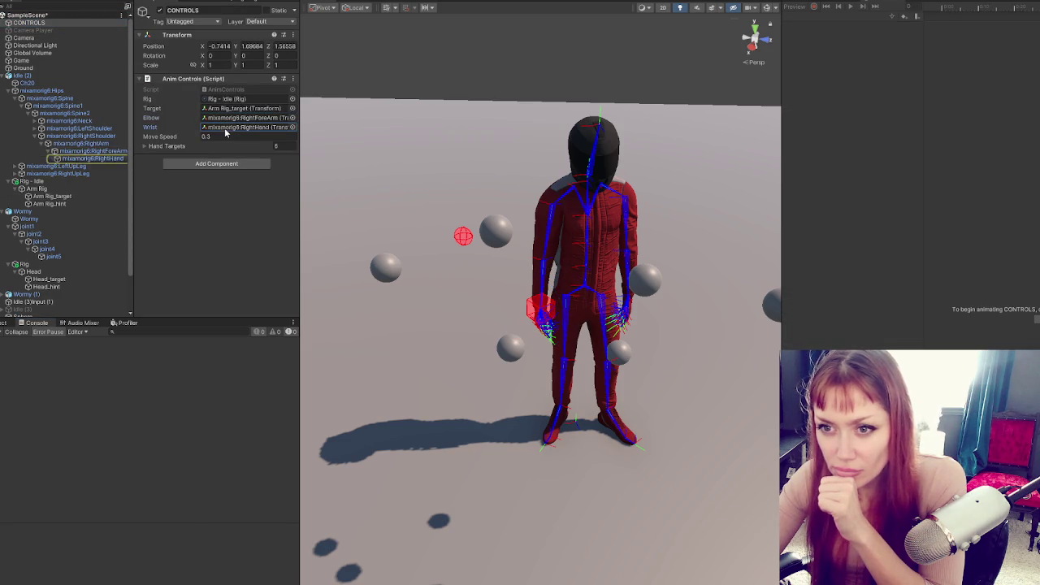
click(226, 121)
click(228, 128)
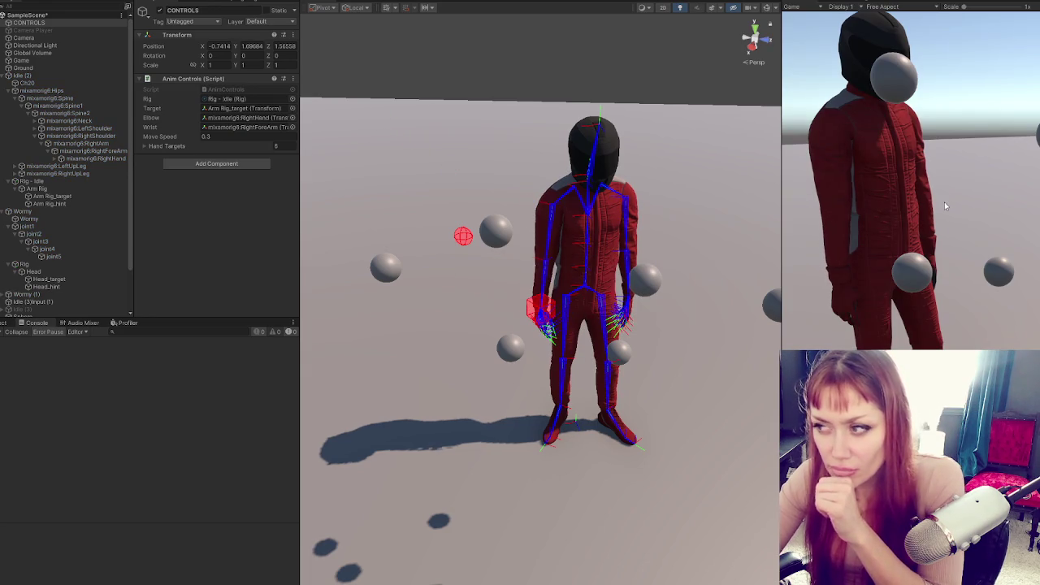
click(951, 190)
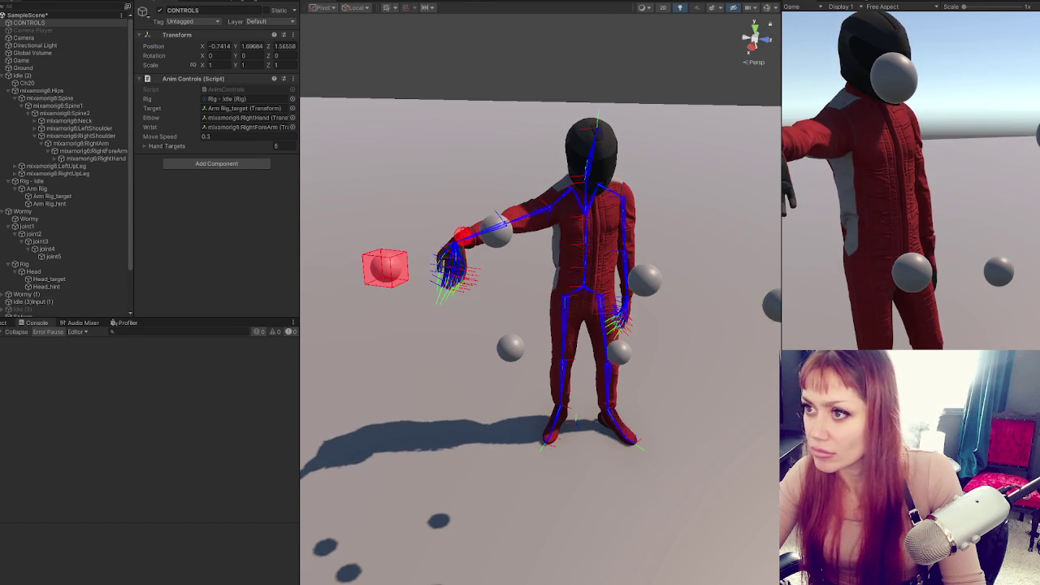
- Switch LookRotation from Vector3.down to Vector3.up, save, test it, then stop play mode
key(alt+Tab)
double_click(395, 298)
text(up)
key(ctrl+s)
key(alt+Tab)
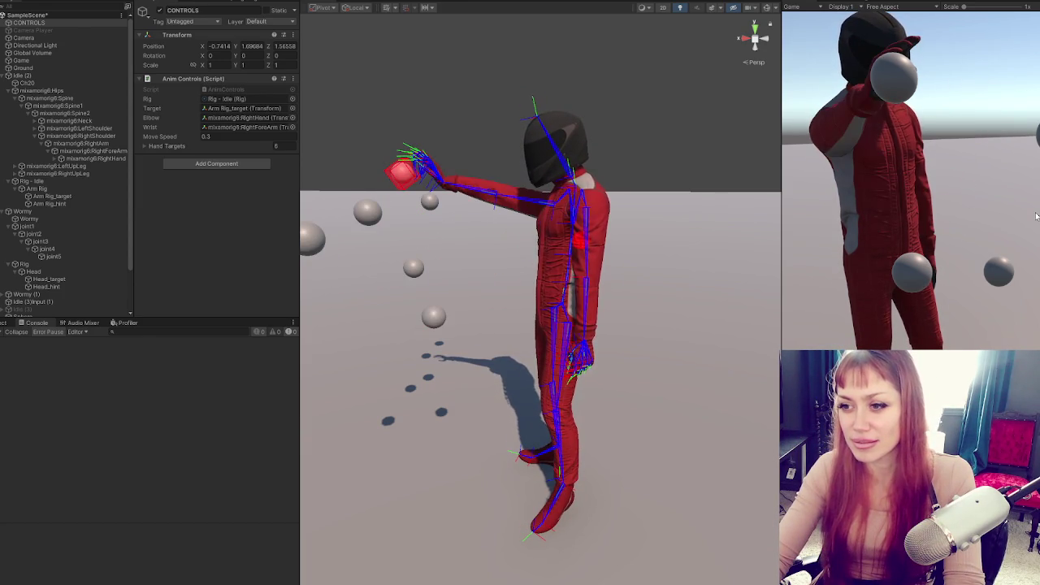
key(ctrl+p)
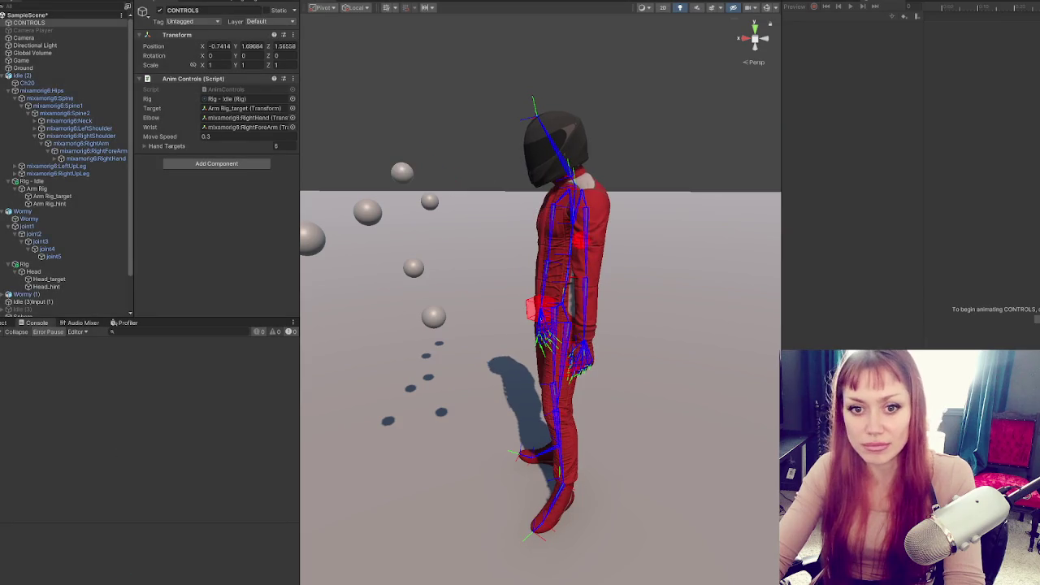
key(alt+Tab)
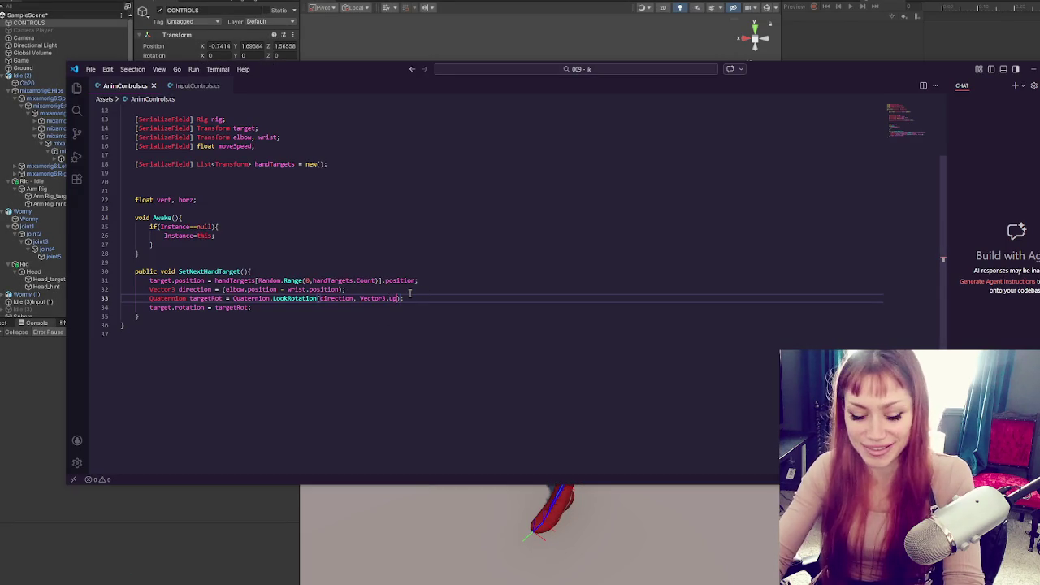
- Save and test the script in Play mode, then change line 33's LookRotation to Vector3.forward
key(alt+Tab)
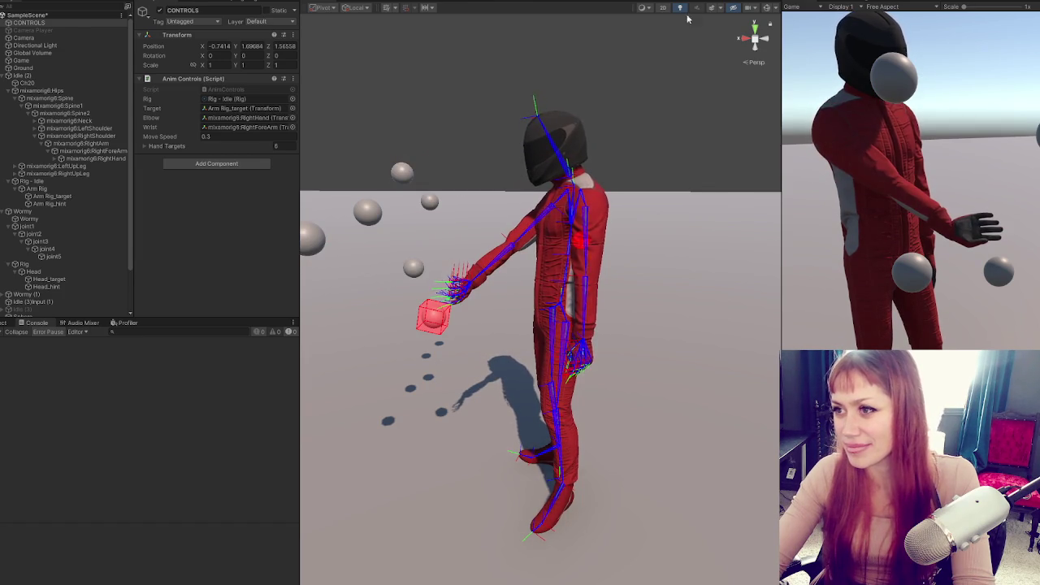
key(ctrl+p)
key(alt+Tab)
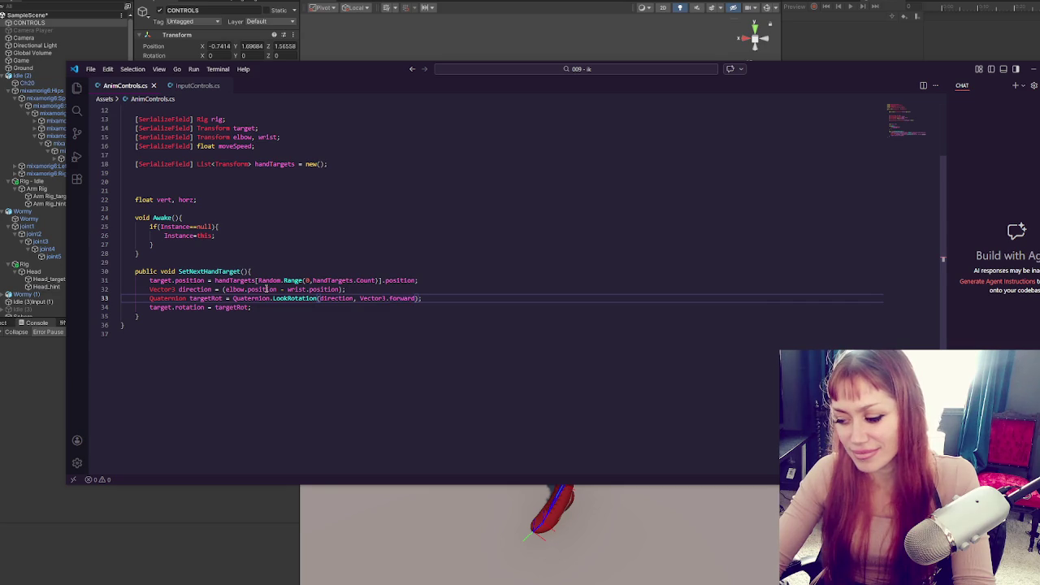
key(alt+Tab)
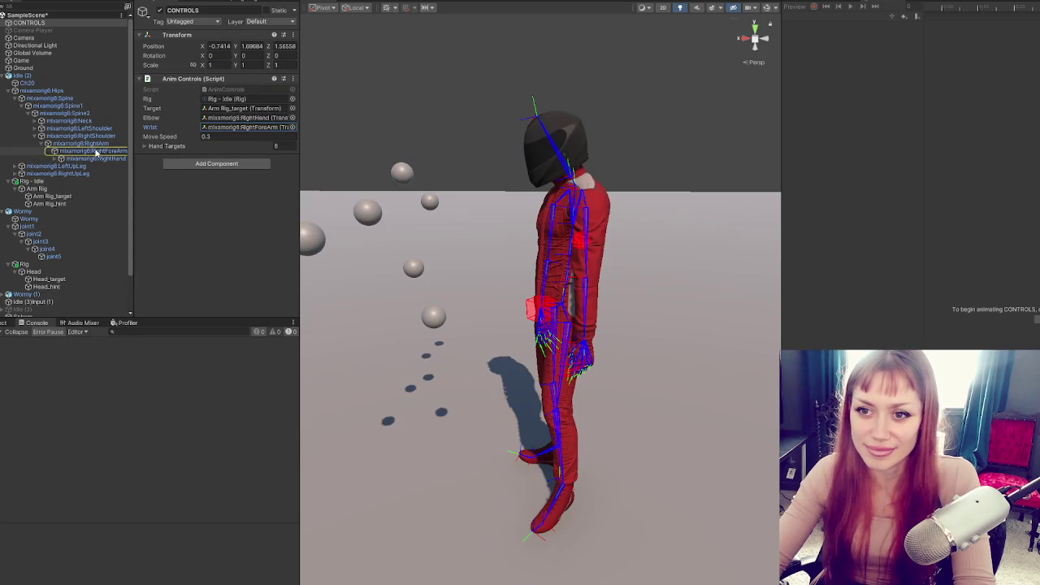
- Assign RightForeArm to the Elbow slot and RightHand to the Wrist slot
drag(98, 144, 249, 124)
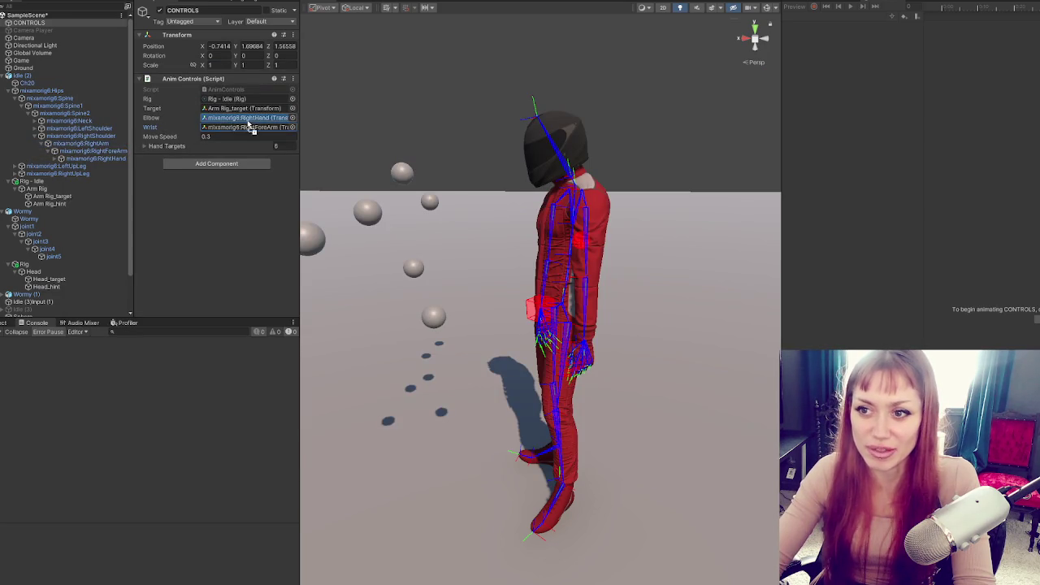
drag(117, 151, 249, 134)
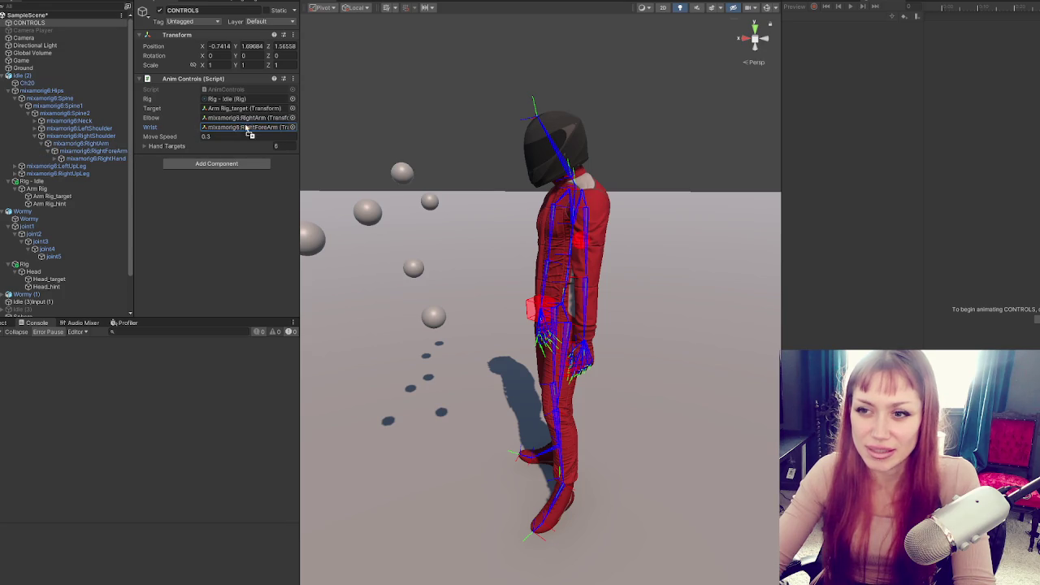
mouse_move(97, 151)
mouse_down()
mouse_move(127, 154)
mouse_move(248, 118)
mouse_move(116, 157)
mouse_move(248, 128)
mouse_up()
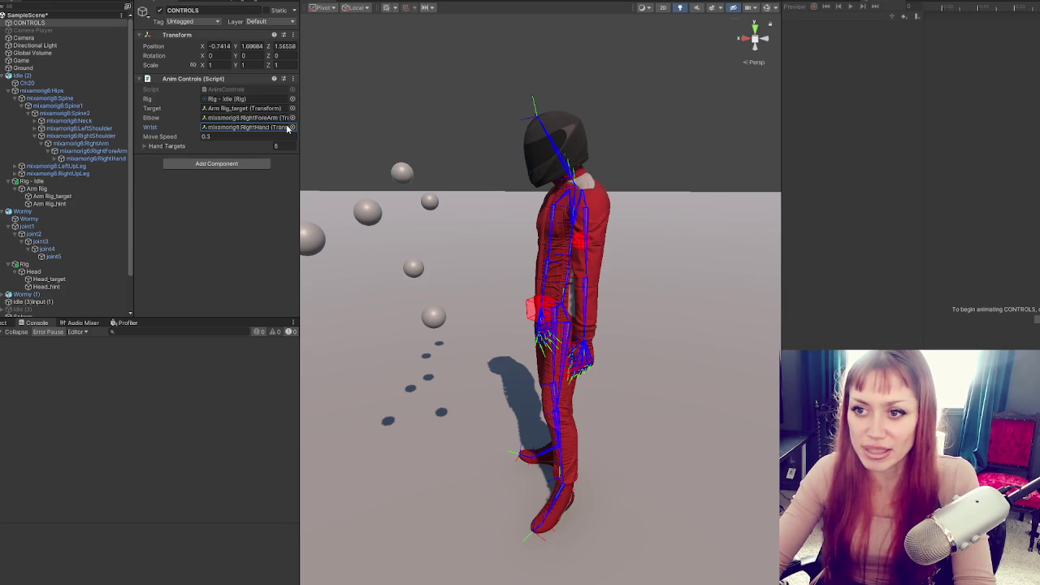
- Test in Play mode as the hand reaches a target, then select 'forward' on line 33
key(ctrl+p)
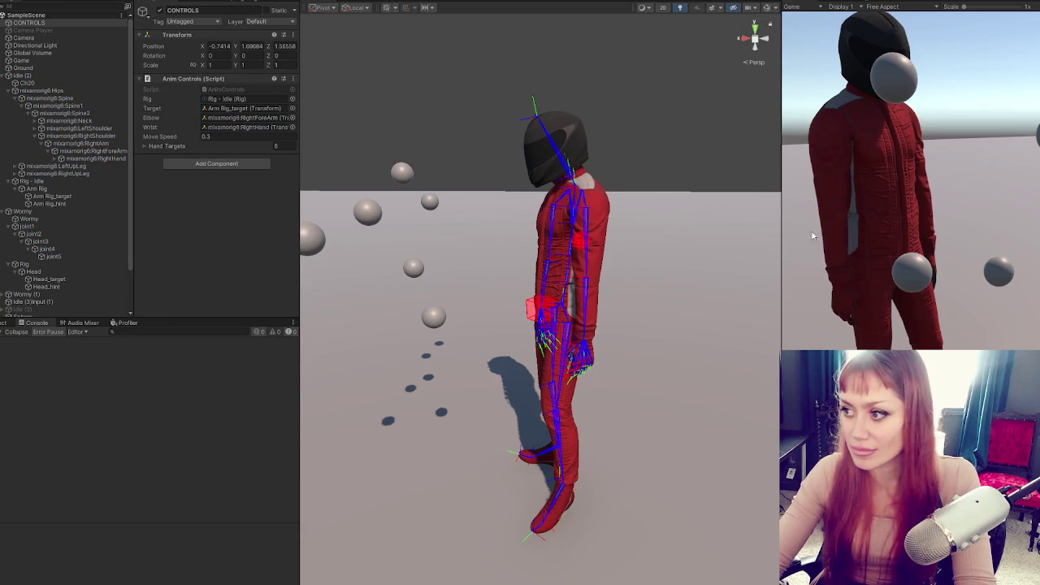
click(983, 198)
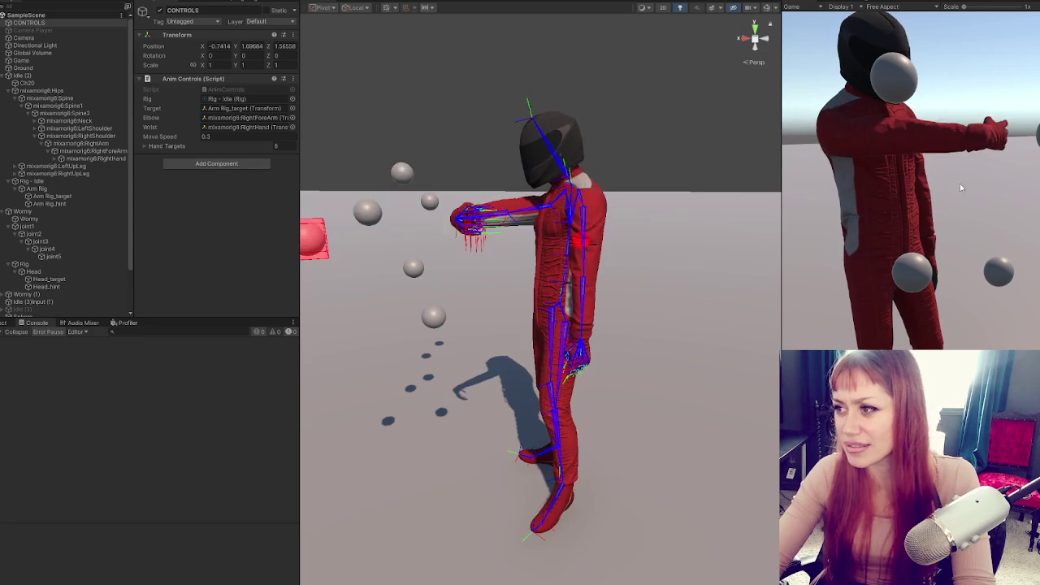
key(ctrl+p)
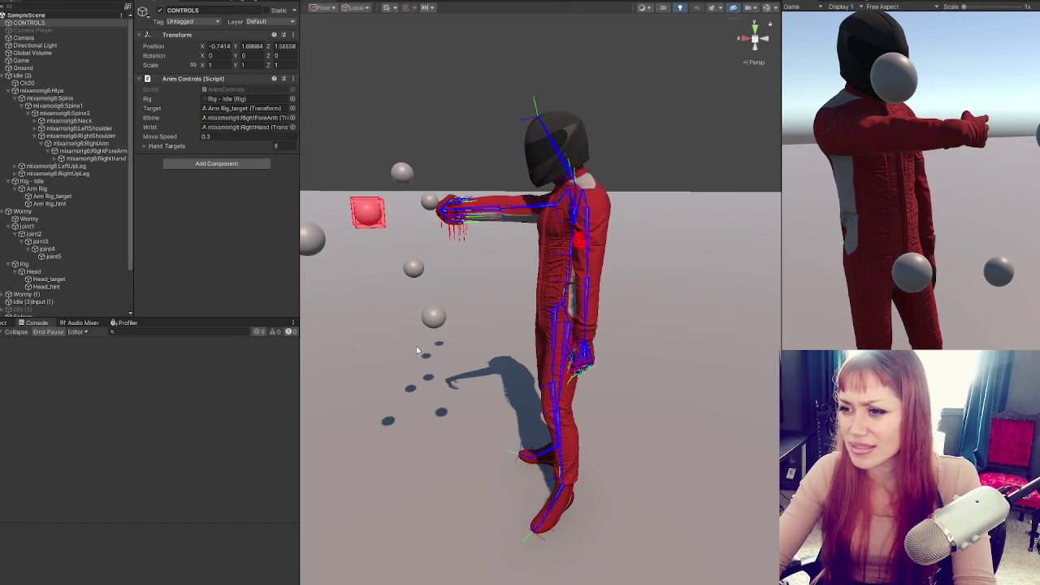
key(alt+Tab)
double_click(400, 298)
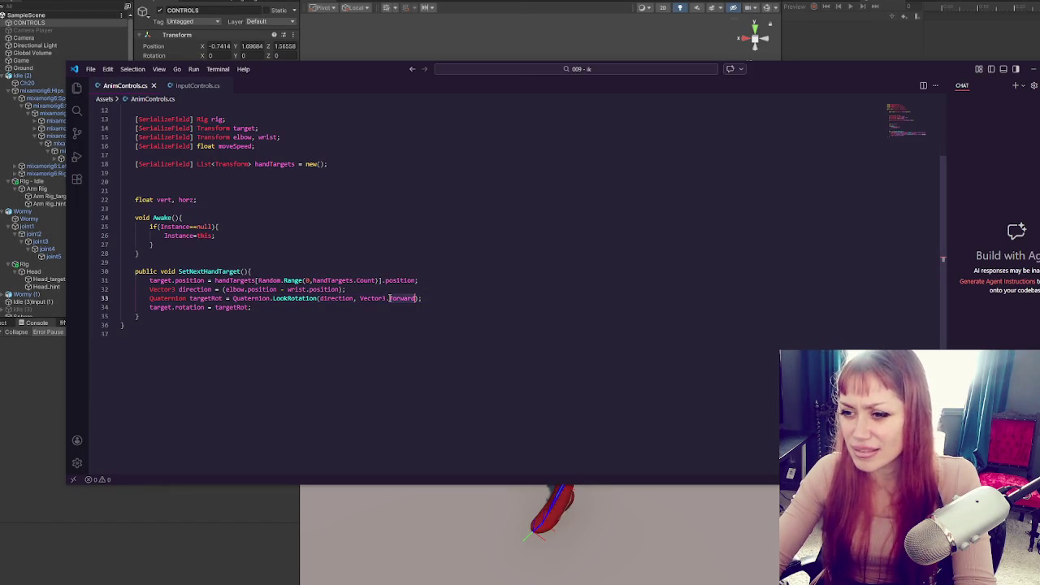
- Replace 'forward' with 'up' on line 33, save, and select the forearm bone in running Unity
text(up)
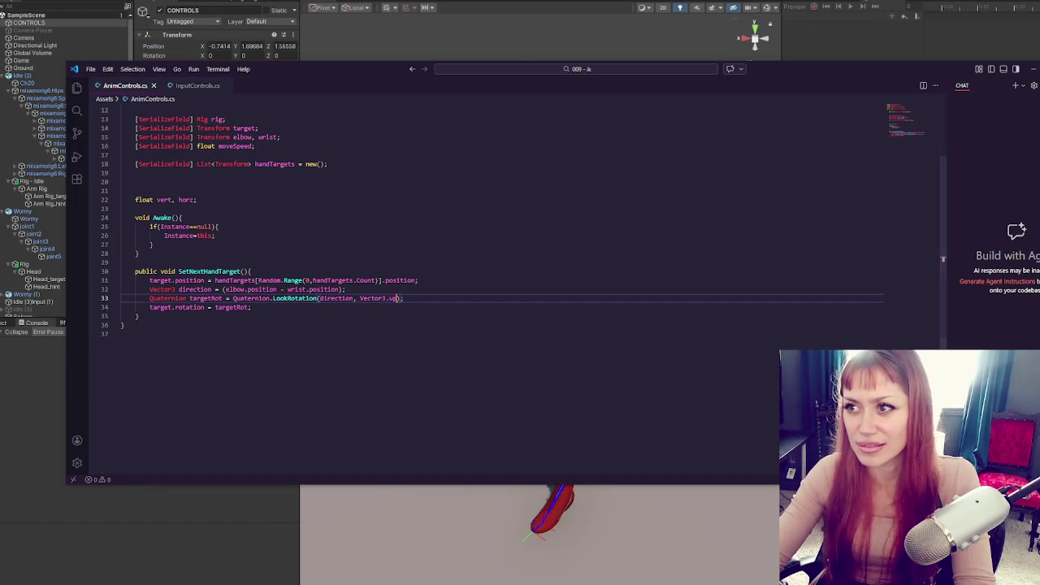
key(alt+Tab)
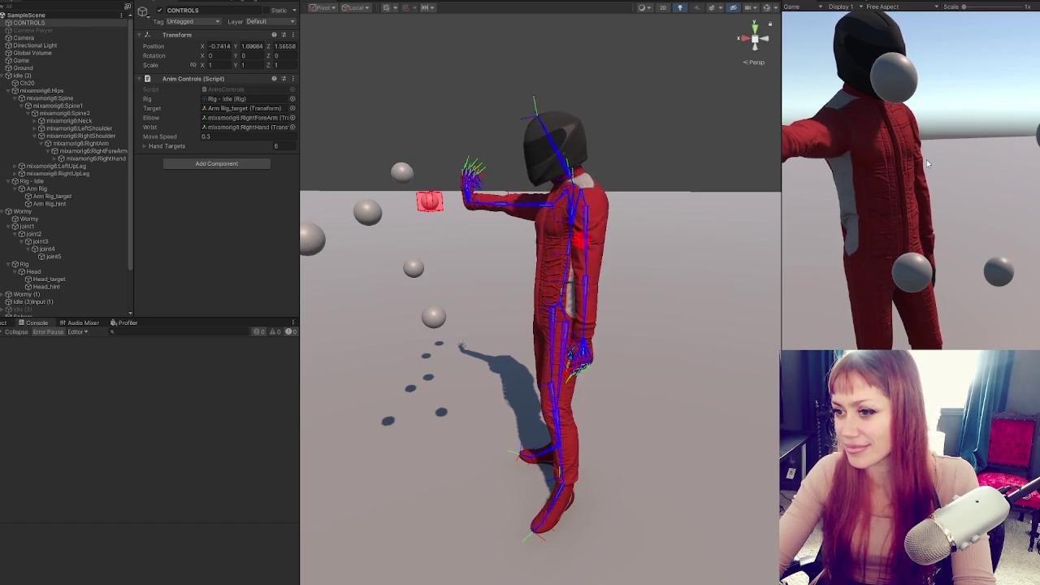
drag(535, 246, 651, 316)
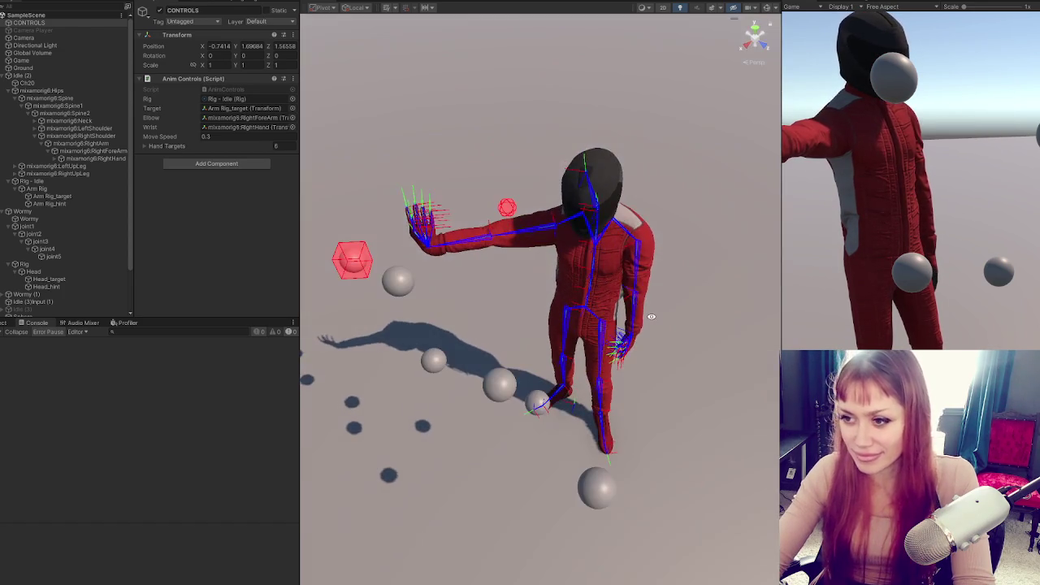
click(490, 241)
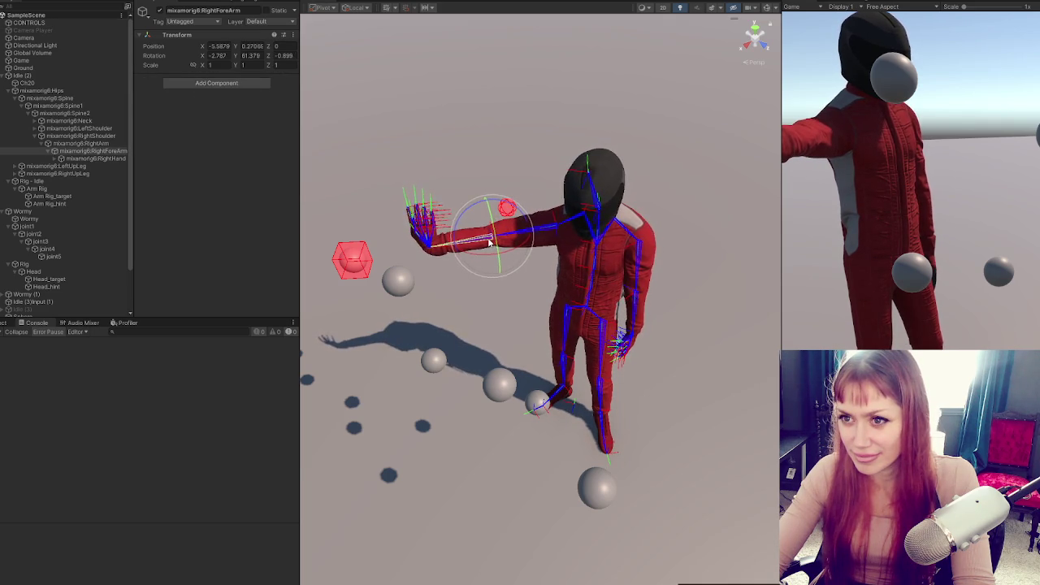
- Copy the RightForeArm bone's Transform position
click(616, 493)
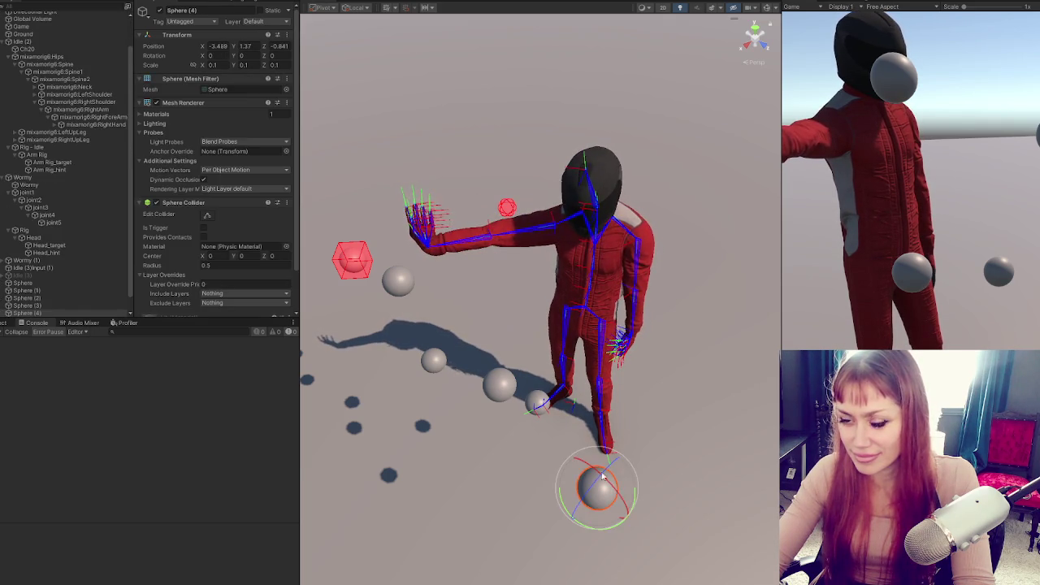
click(105, 117)
click(293, 34)
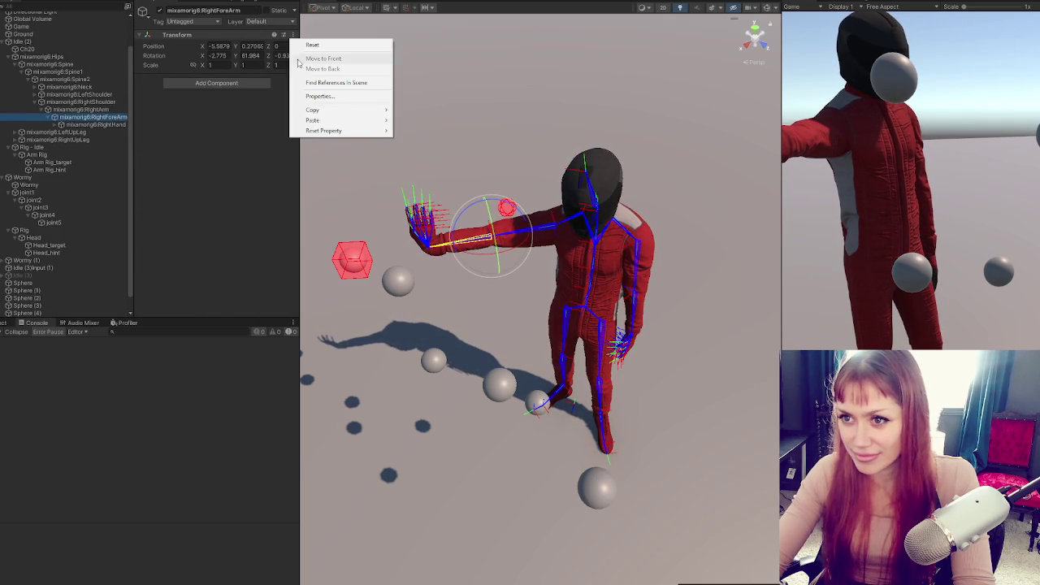
mouse_move(329, 110)
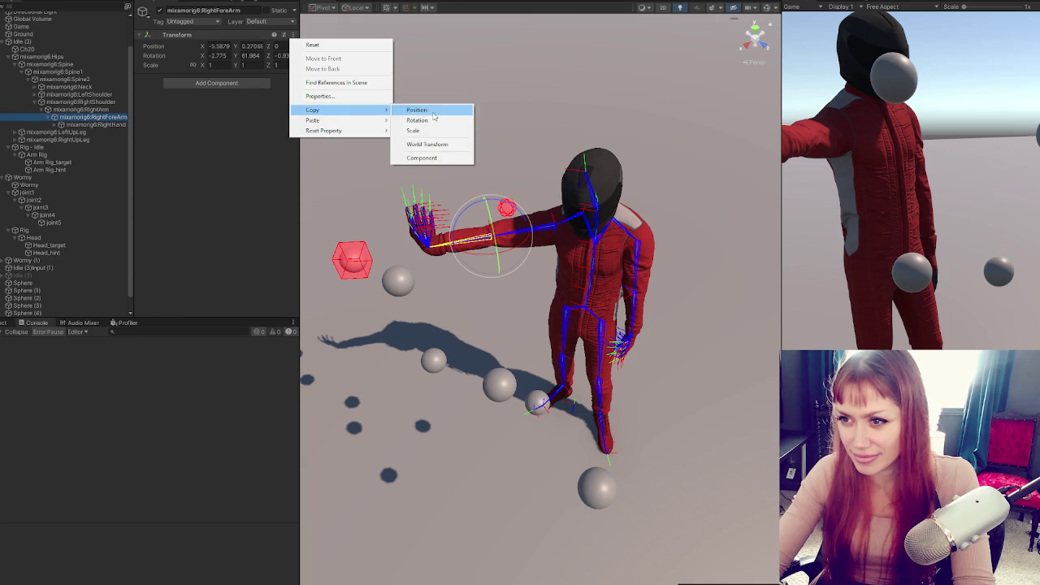
click(417, 110)
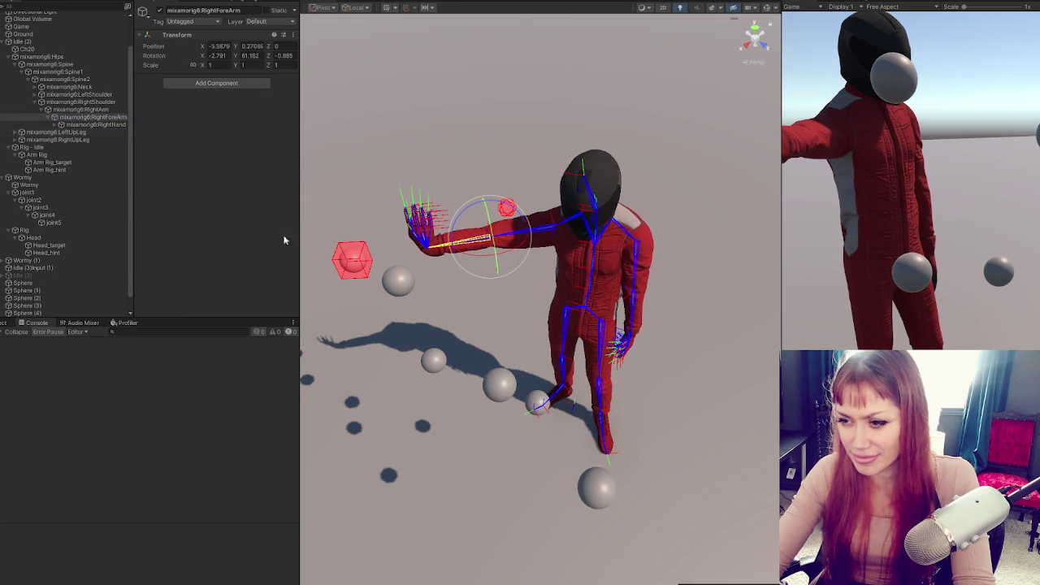
- Paste that position onto Sphere (4) and frame it in the Scene view
click(586, 489)
click(286, 35)
mouse_move(349, 121)
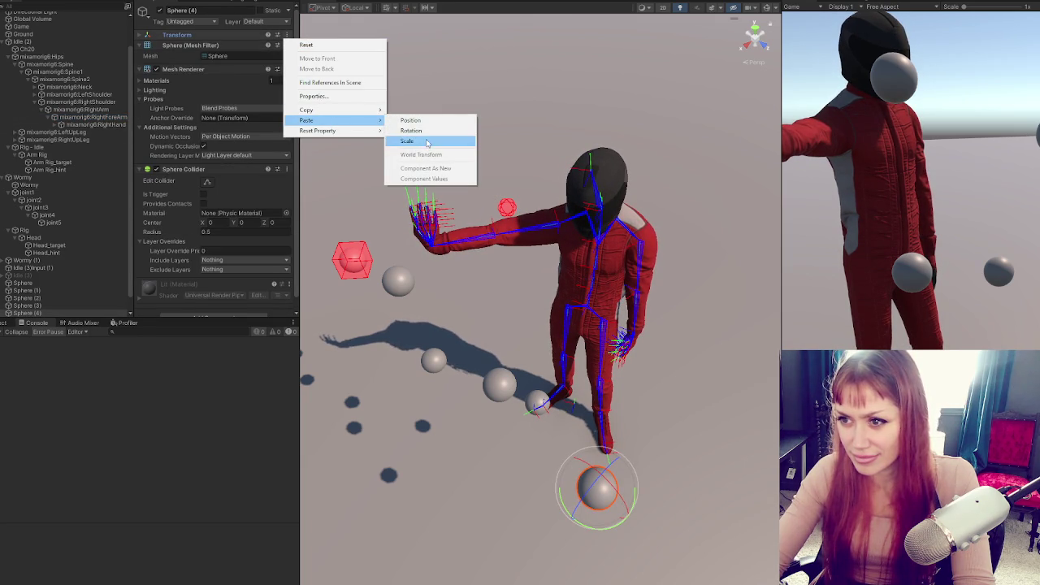
click(428, 120)
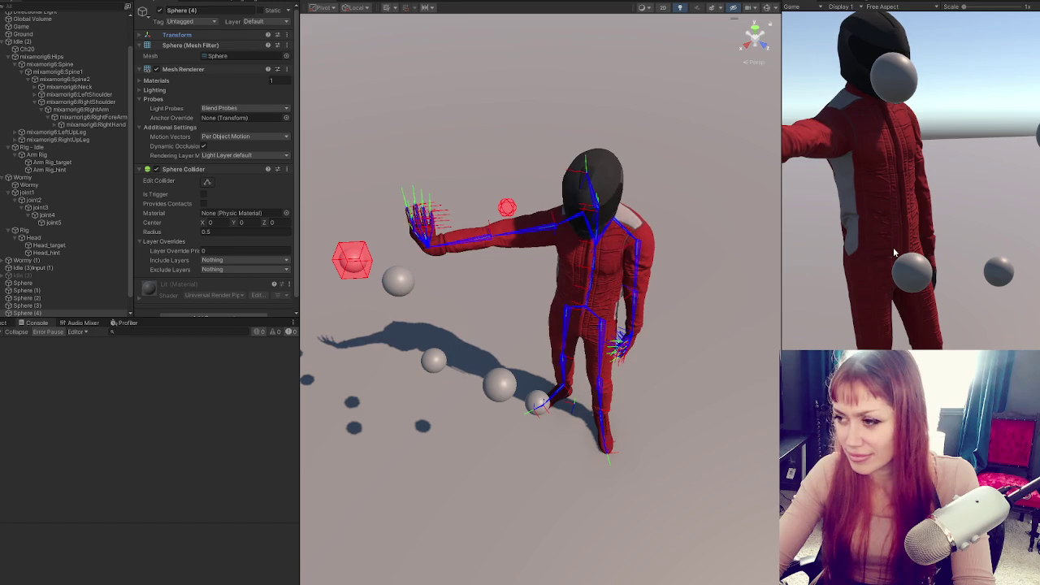
scroll(88, 228, down, 1)
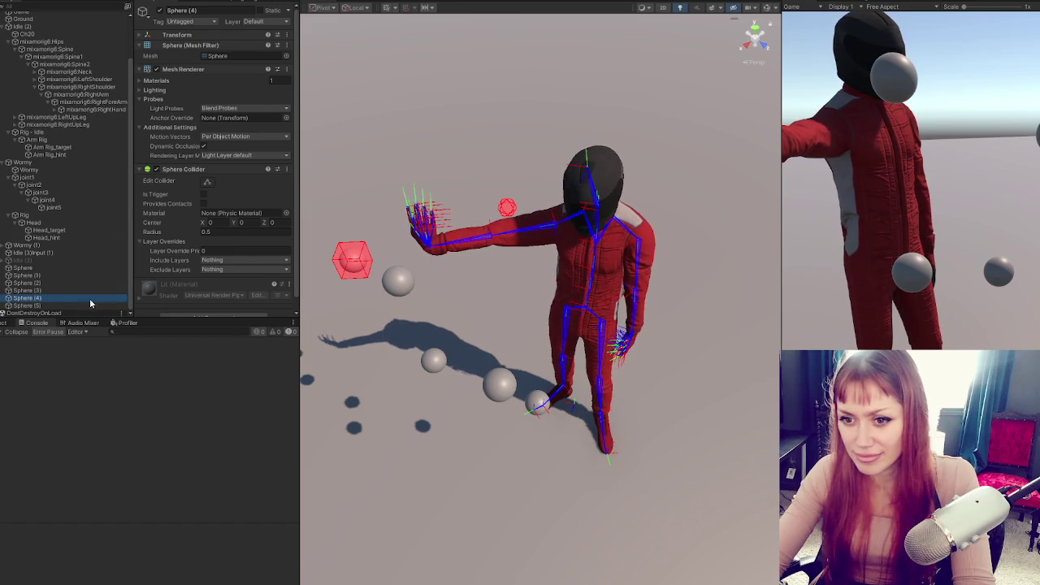
drag(422, 244, 278, 243)
key(f)
scroll(577, 301, down, 5)
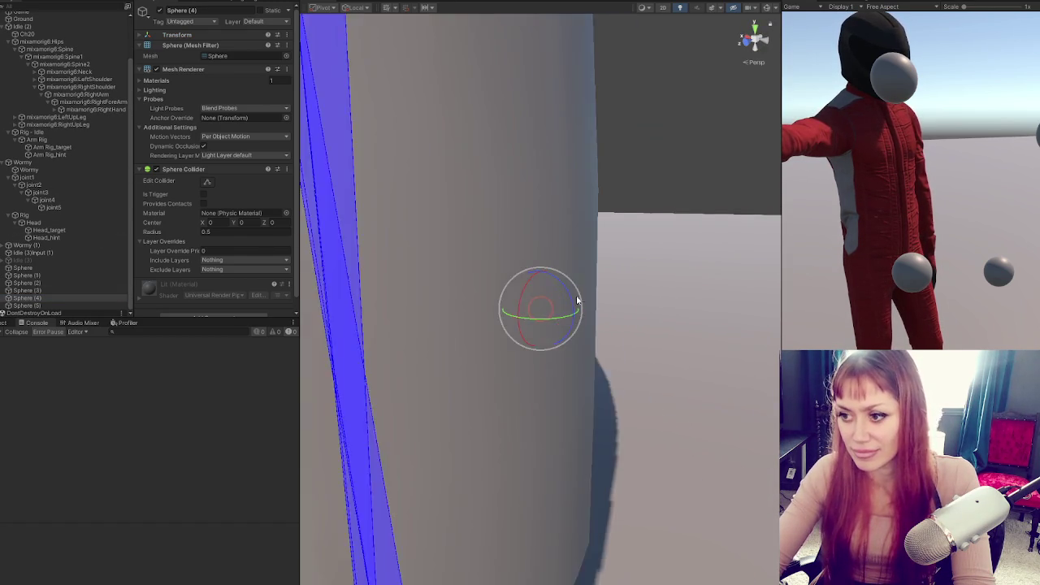
scroll(576, 301, down, 5)
mouse_move(574, 272)
mouse_down()
mouse_move(639, 298)
mouse_move(487, 408)
mouse_up()
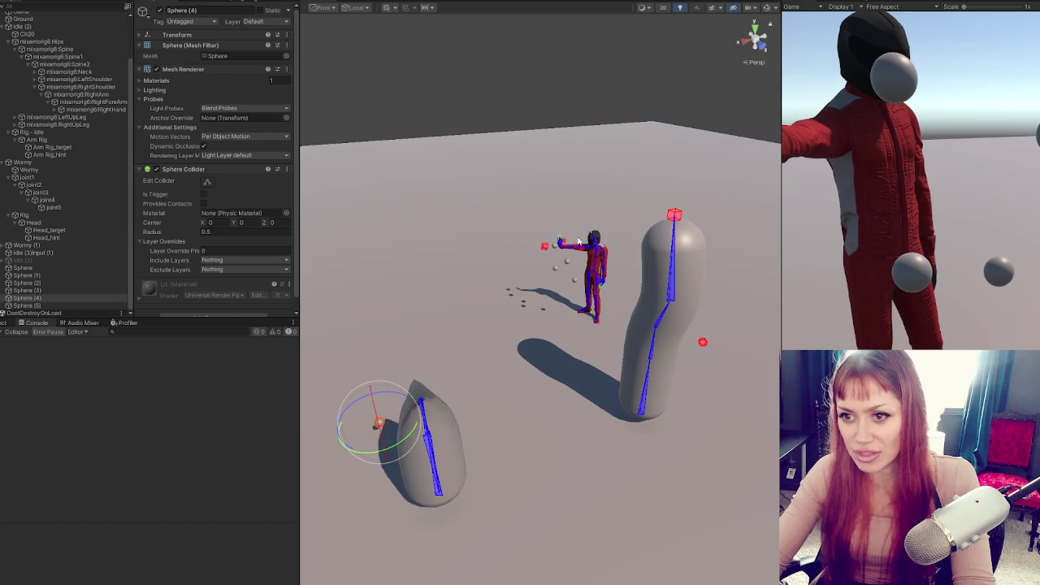
mouse_move(577, 240)
mouse_down()
mouse_move(455, 276)
mouse_move(401, 222)
mouse_up()
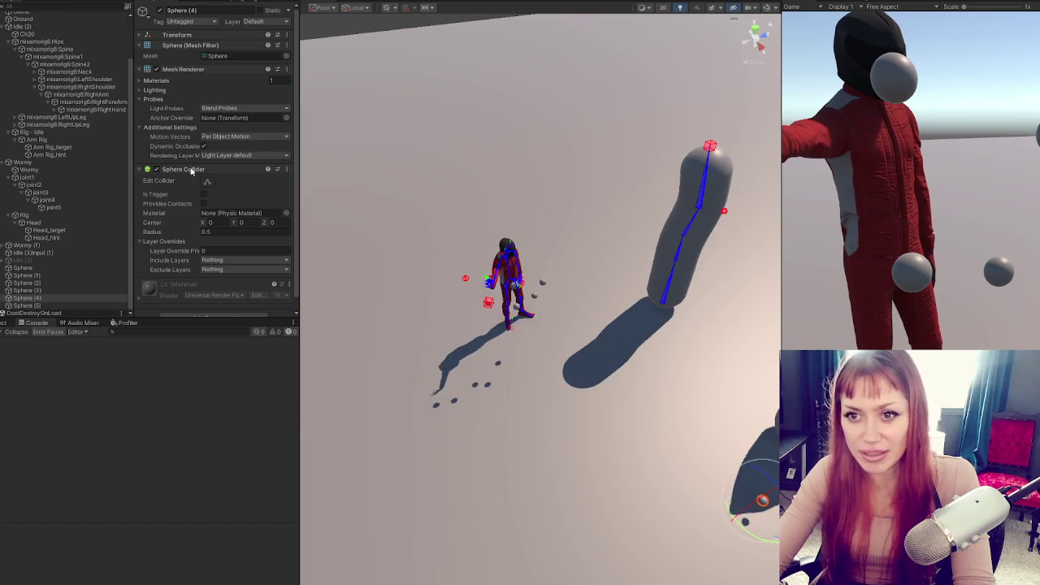
click(98, 102)
click(96, 95)
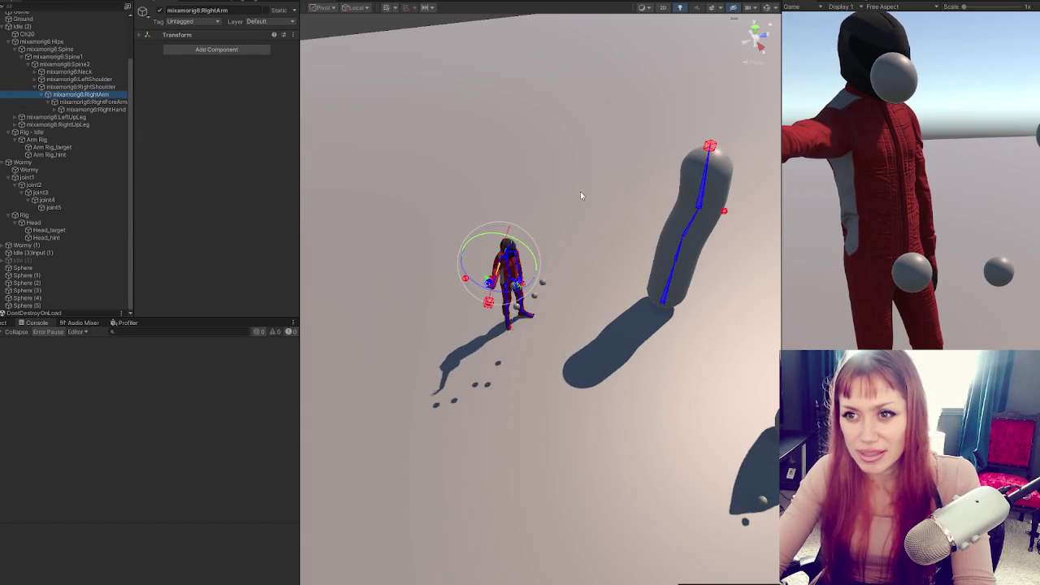
scroll(556, 187, down, 5)
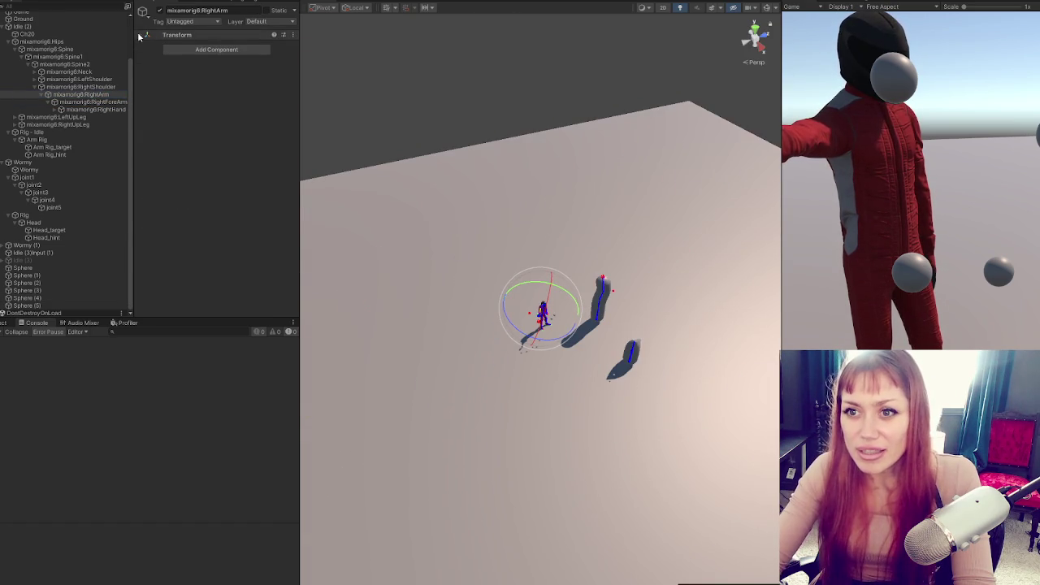
click(143, 35)
scroll(674, 288, up, 5)
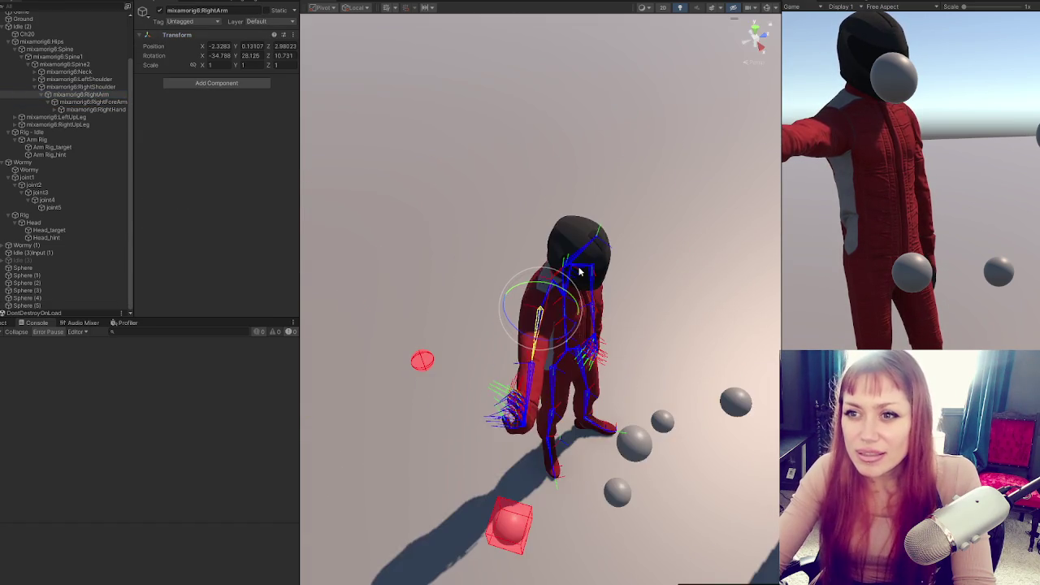
drag(674, 288, 513, 268)
scroll(513, 267, up, 5)
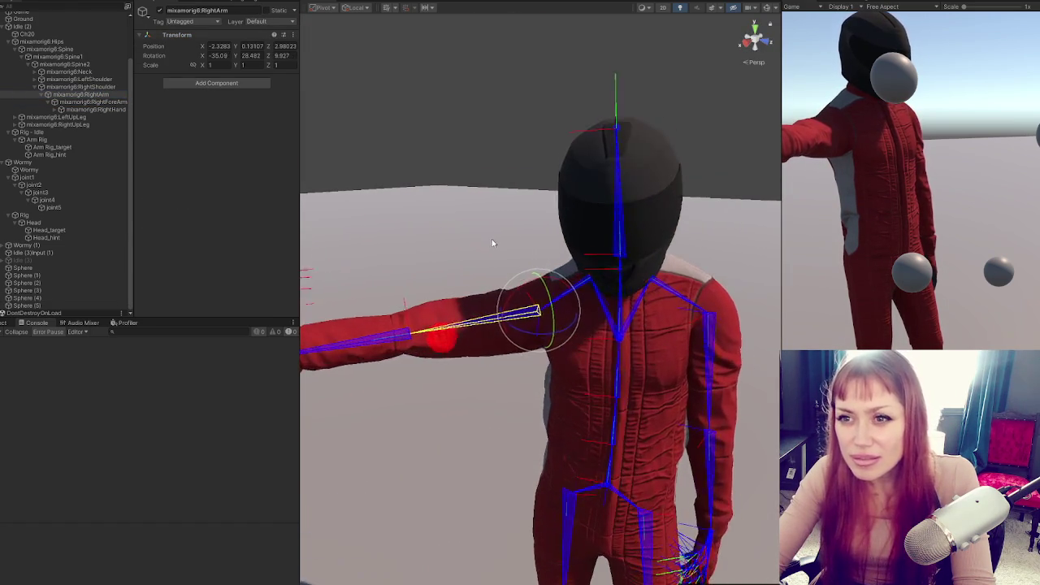
mouse_move(456, 403)
mouse_down()
mouse_move(520, 313)
mouse_move(473, 307)
mouse_up()
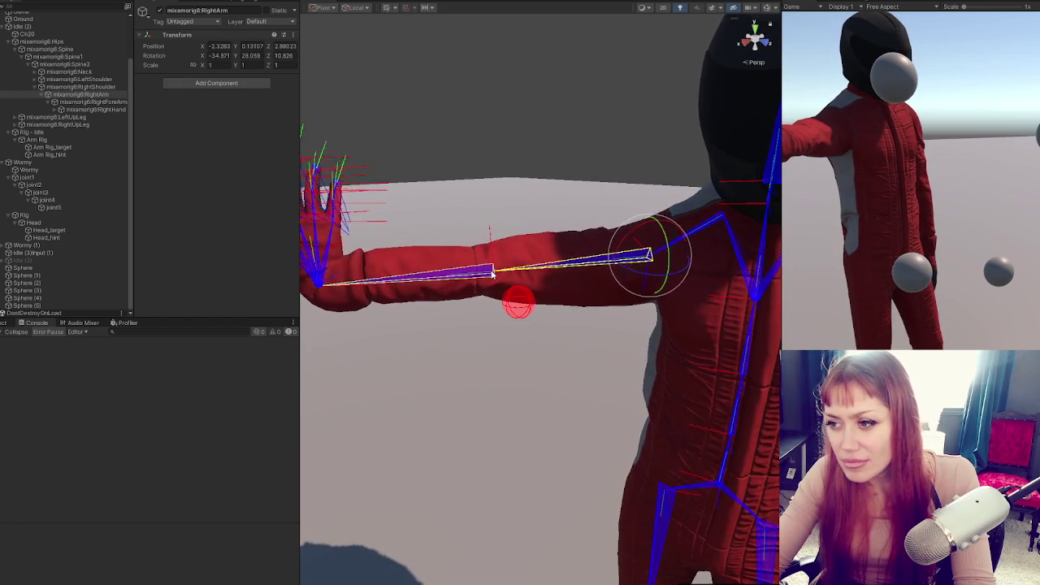
click(480, 273)
click(477, 274)
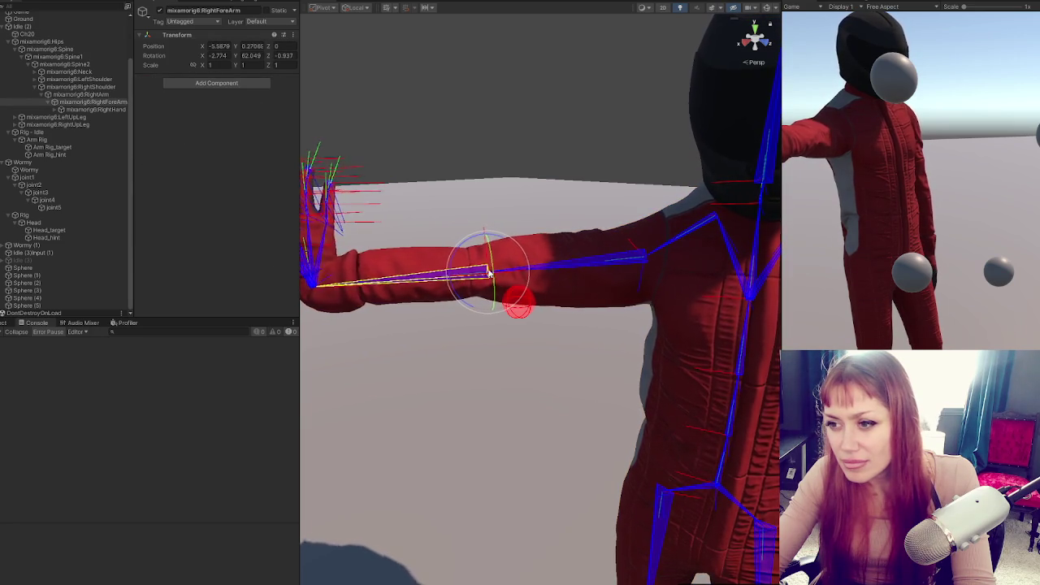
drag(463, 268, 620, 263)
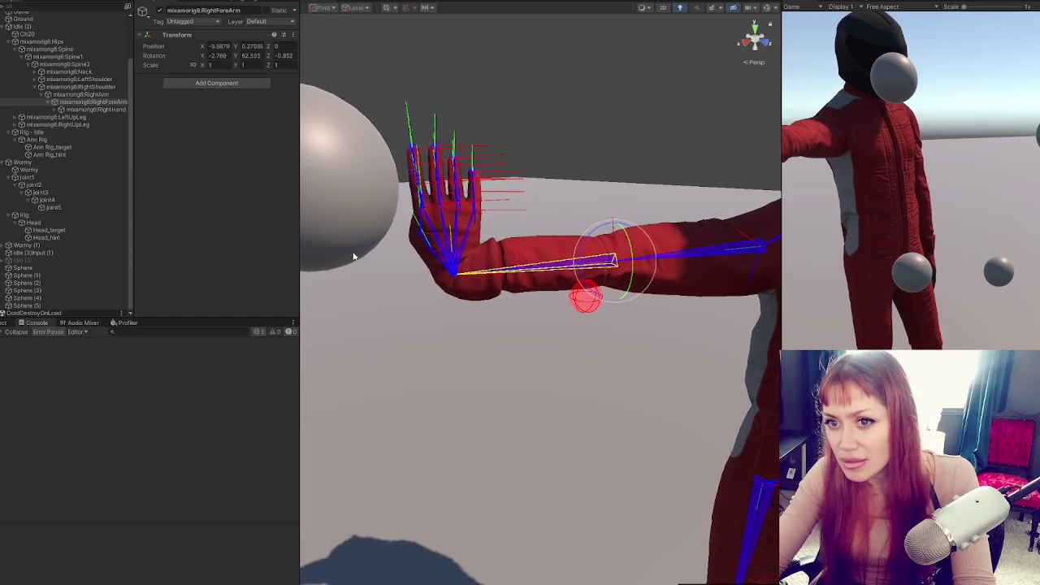
click(86, 109)
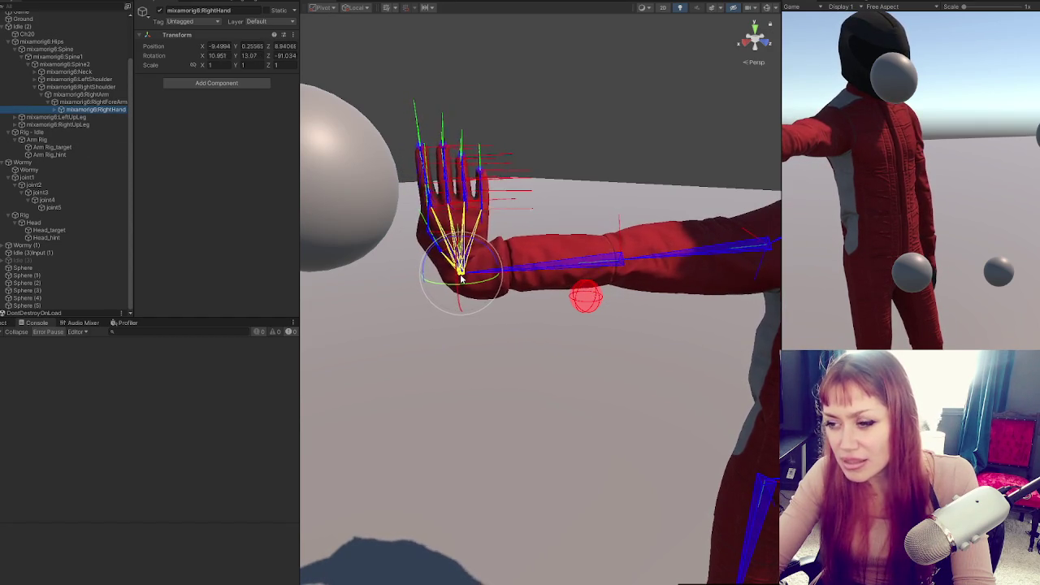
- On CONTROLS, check the Elbow and Wrist references and drag RightForeArm into the Wrist field
scroll(77, 25, up, 2)
click(70, 23)
click(241, 120)
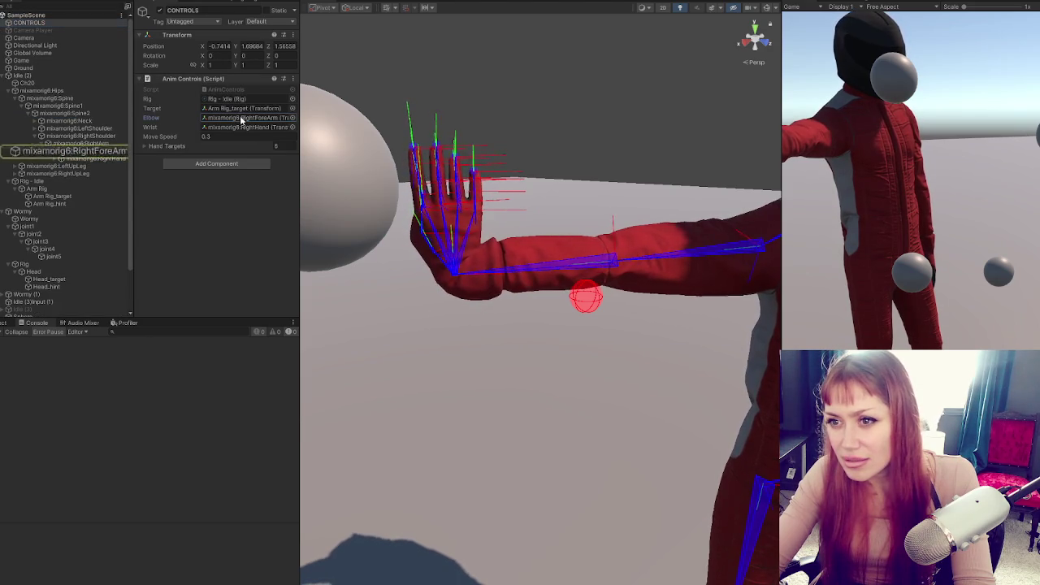
click(228, 129)
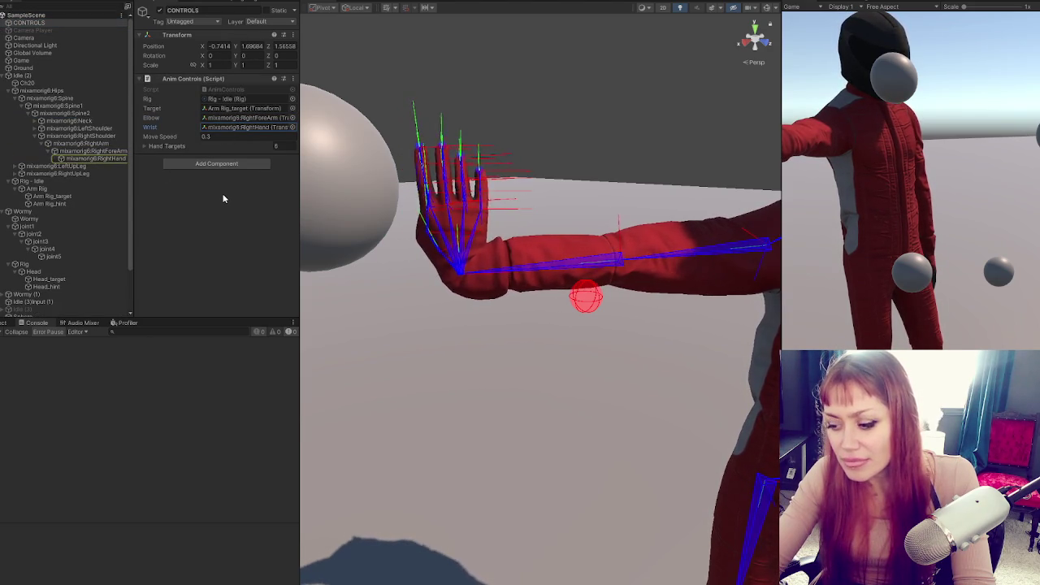
click(241, 128)
drag(241, 128, 242, 128)
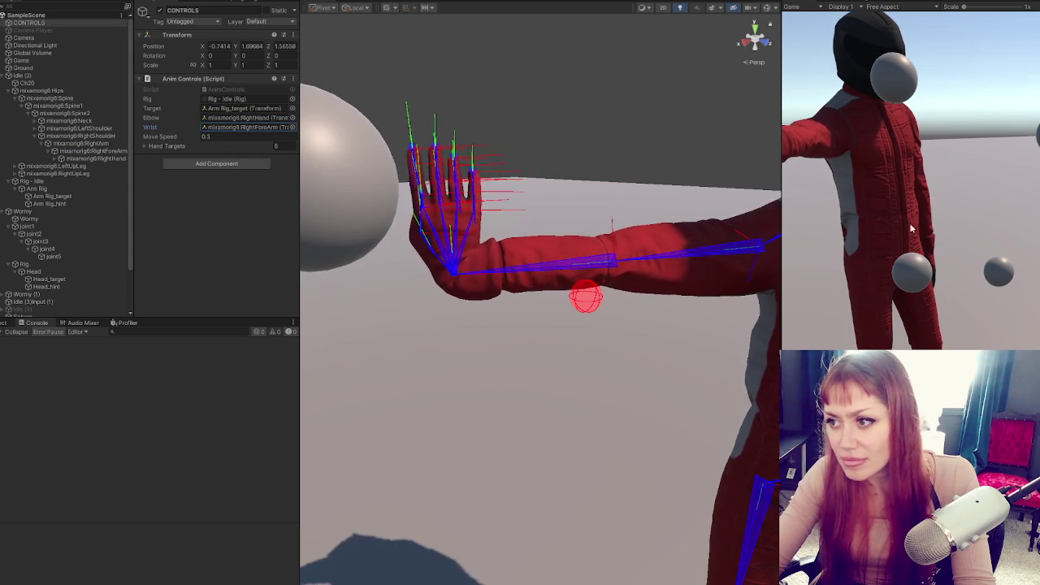
scroll(540, 325, down, 10)
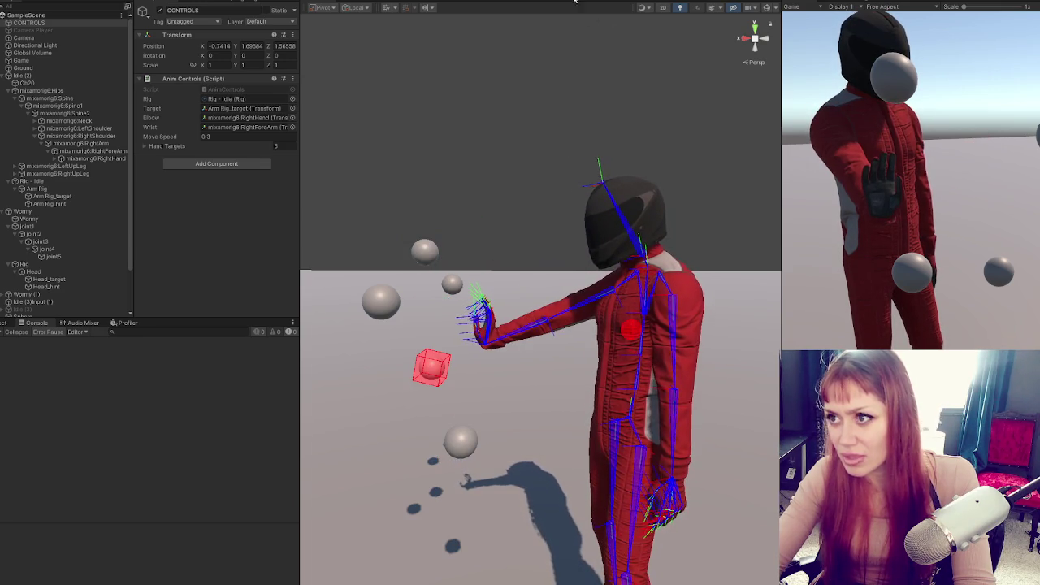
- Stop Play mode and create empty child objects under RightForeArm and RightHand
key(ctrl+p)
click(114, 151)
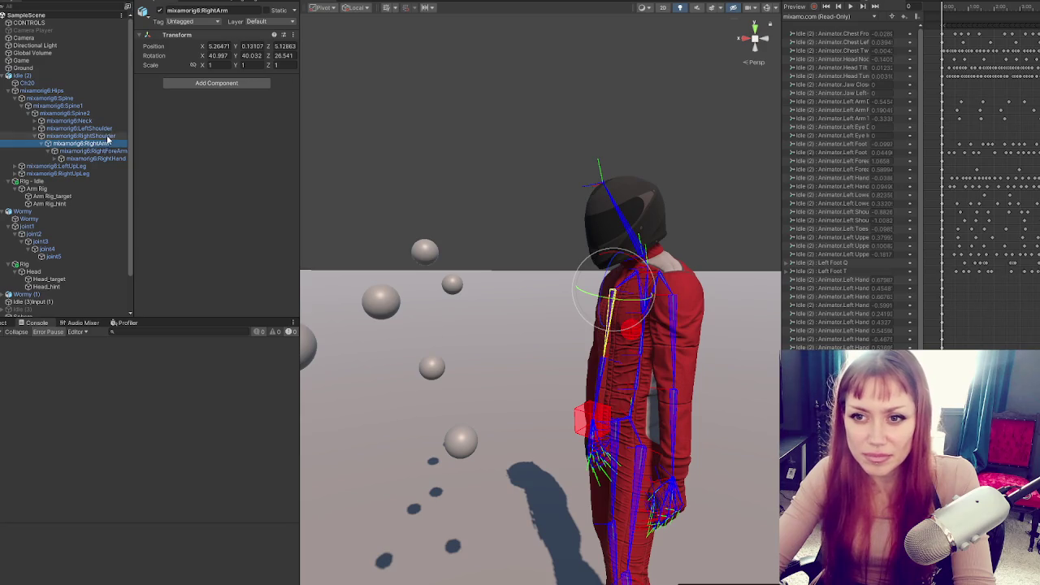
click(106, 137)
right_click(110, 151)
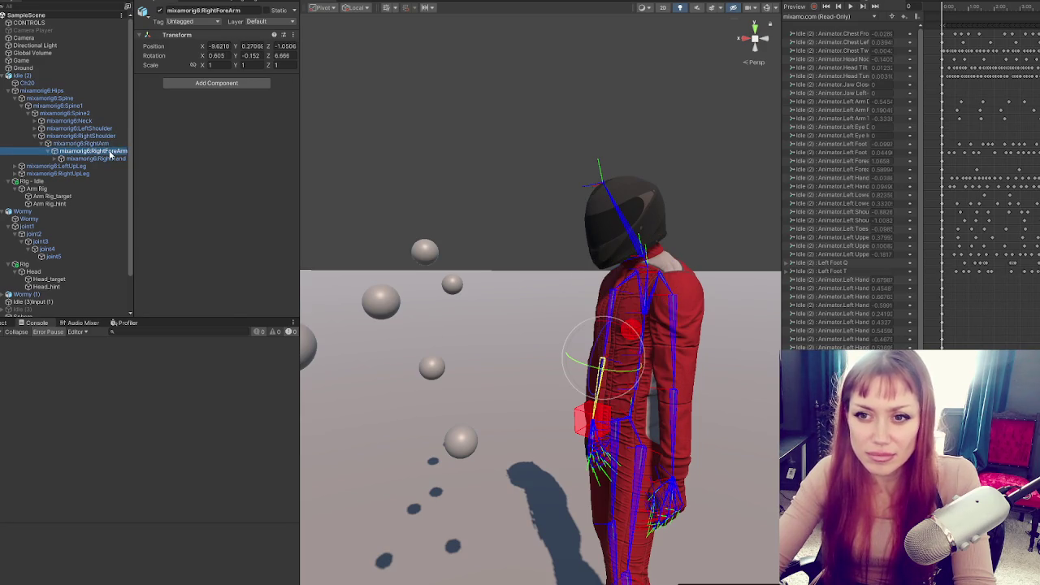
click(180, 292)
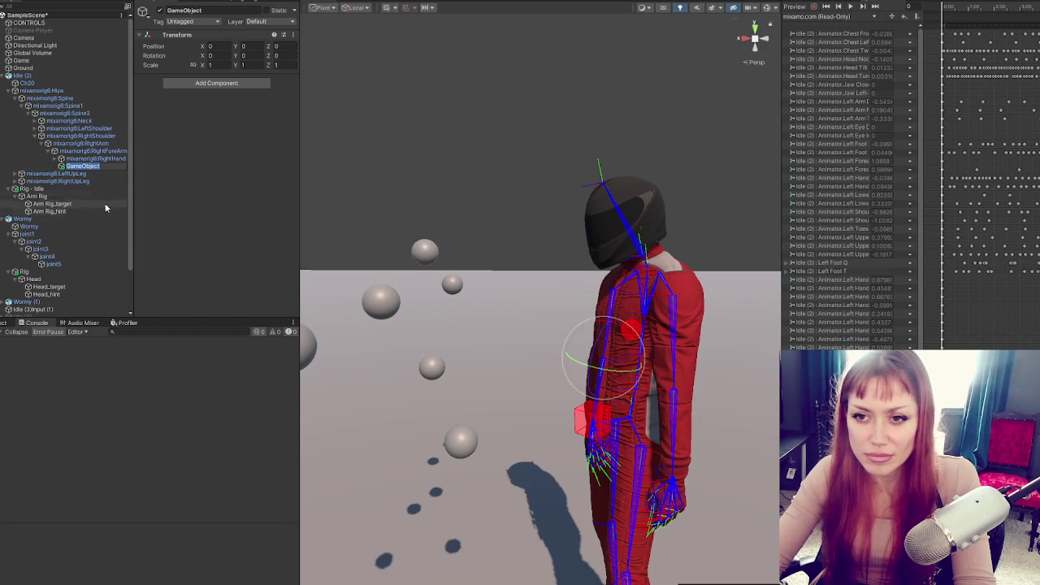
click(112, 159)
right_click(115, 160)
click(178, 291)
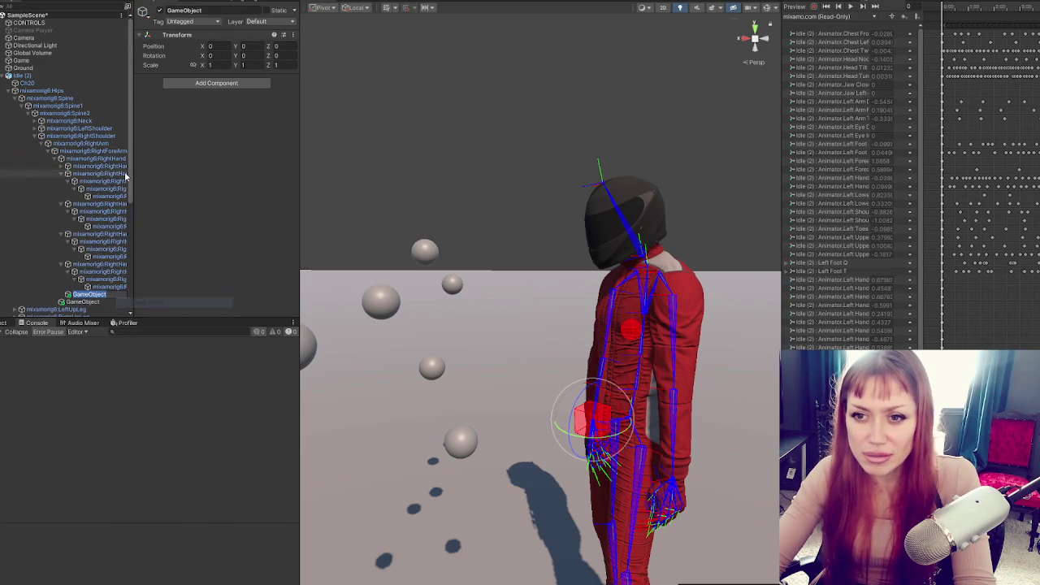
- Assign the forearm's empty as Elbow and rename the hand's empty to Wrist
click(78, 22)
click(88, 301)
drag(88, 302, 246, 118)
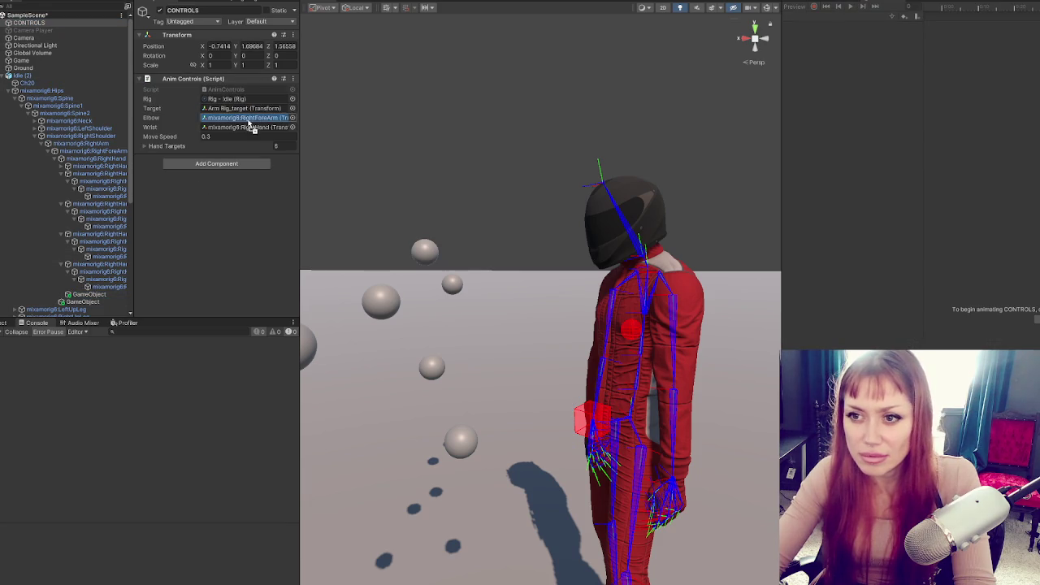
click(87, 294)
click(211, 10)
text(Wrist)
key(Return)
- Rename the forearm's empty to Elbow and drag Wrist into the Wrist field
click(88, 302)
click(213, 10)
text(Elbo)
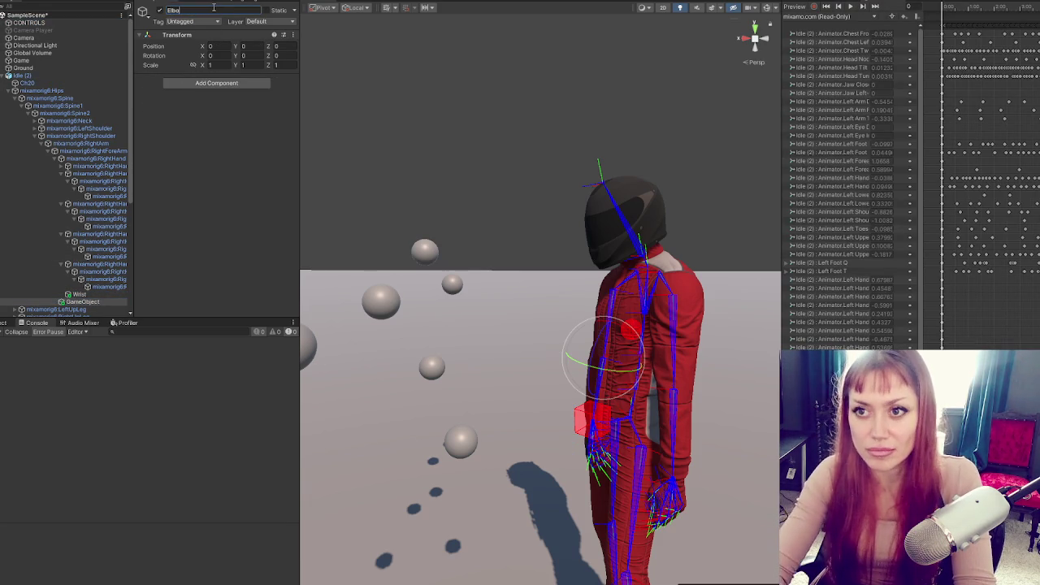
text(w)
click(77, 23)
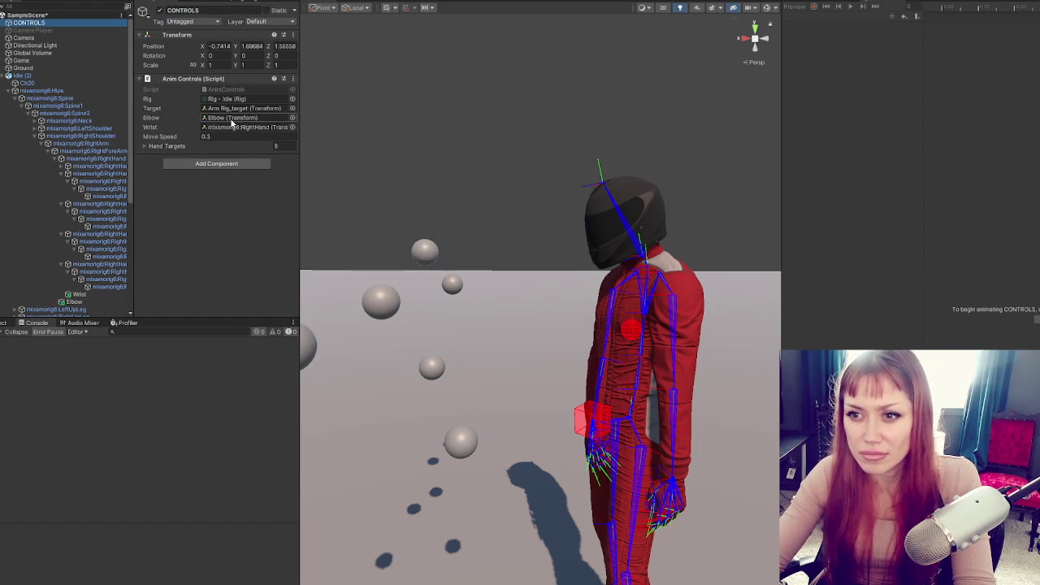
drag(79, 295, 247, 128)
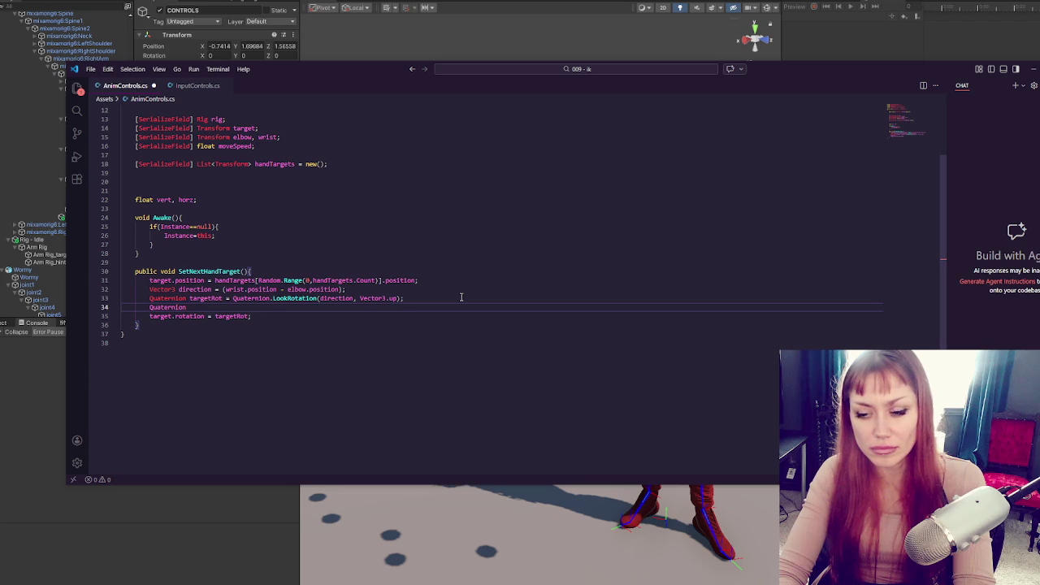
- Write line 34 as Quaternion correctionRotation = Quaternion.AngleAxis(90f, Vector3.up)
text( axis)
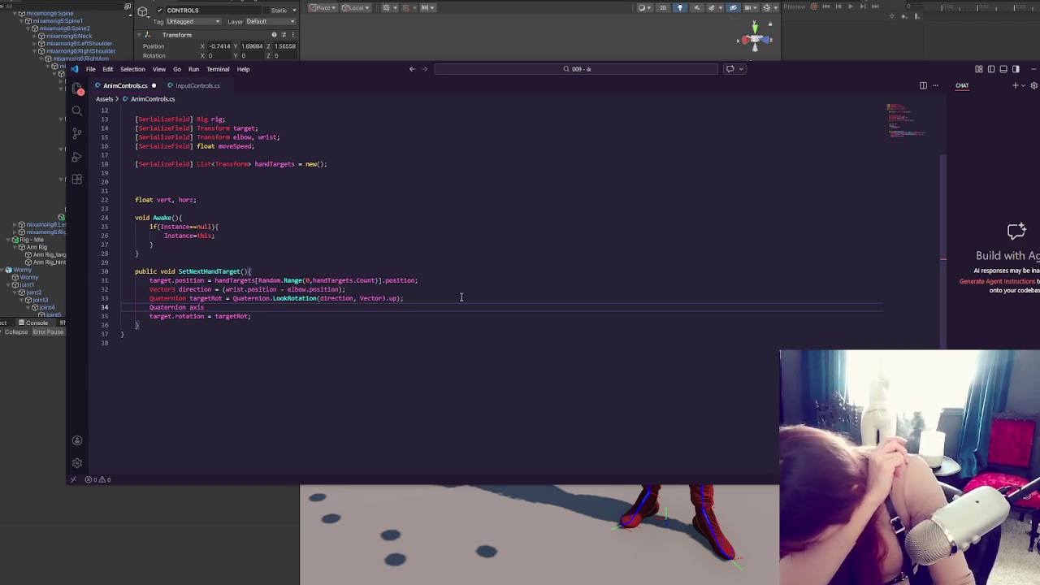
key(BackSpace)
key(BackSpace)
key(BackSpace)
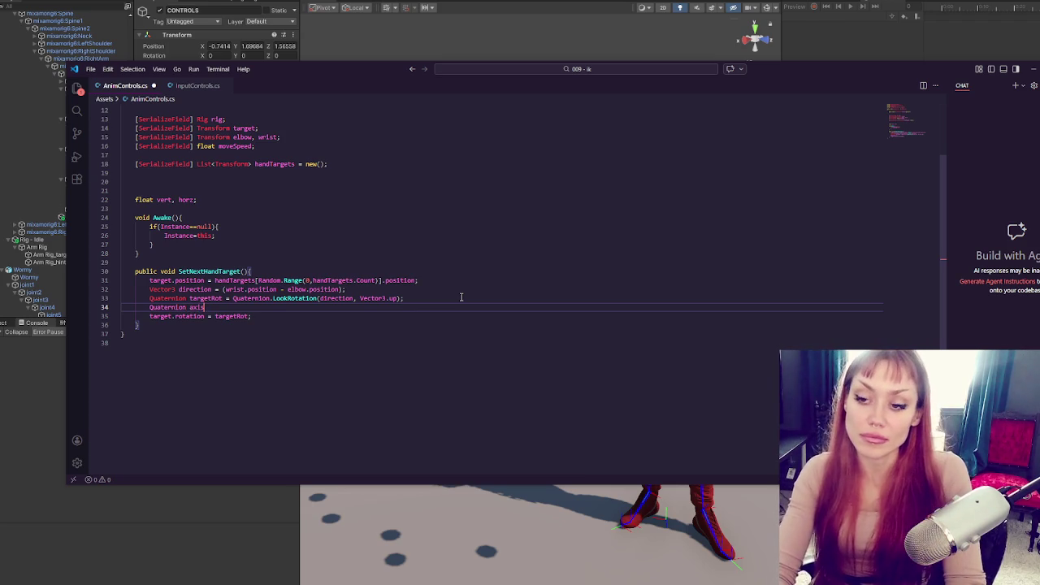
text(correctionRo)
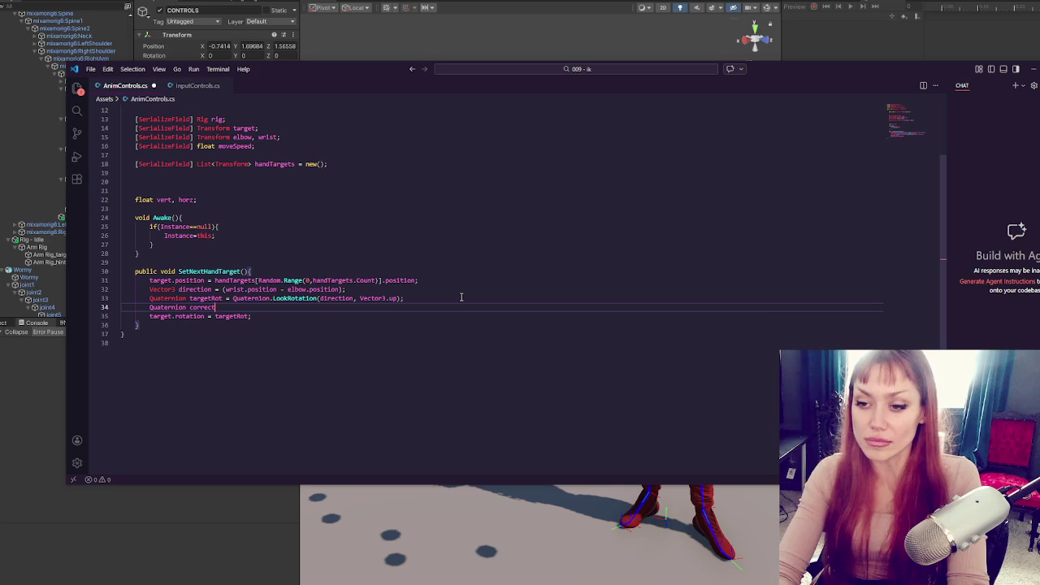
text(tation = targetRot *)
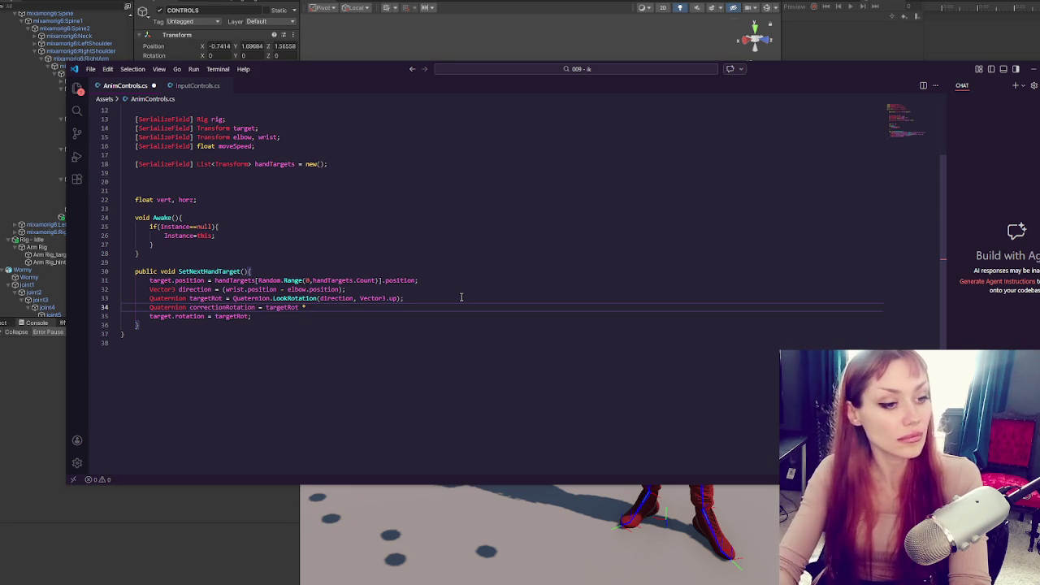
key(BackSpace)
key(BackSpace)
key(BackSpace)
key(BackSpace)
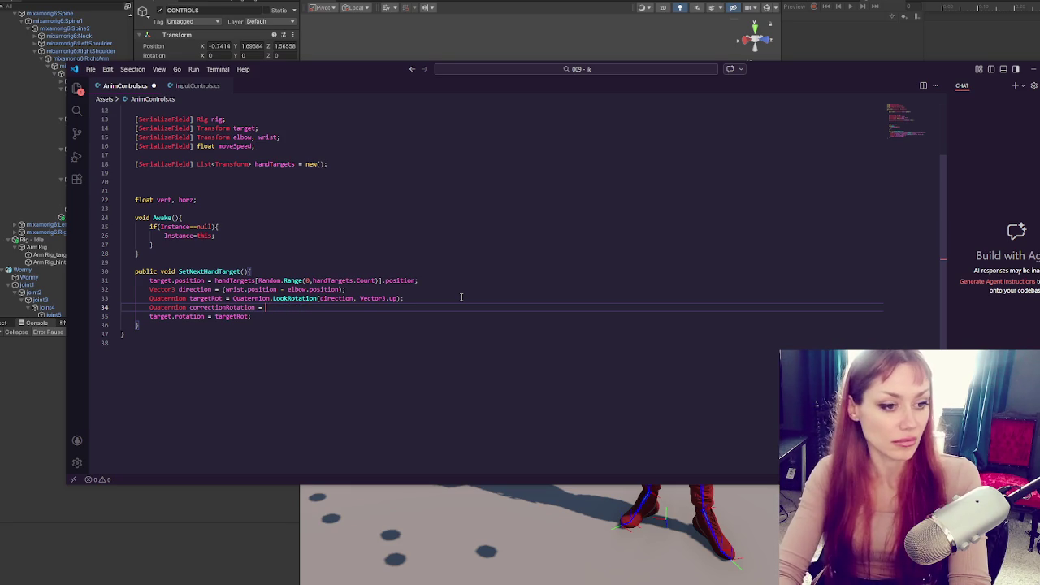
text(Quaternion.AngleAx)
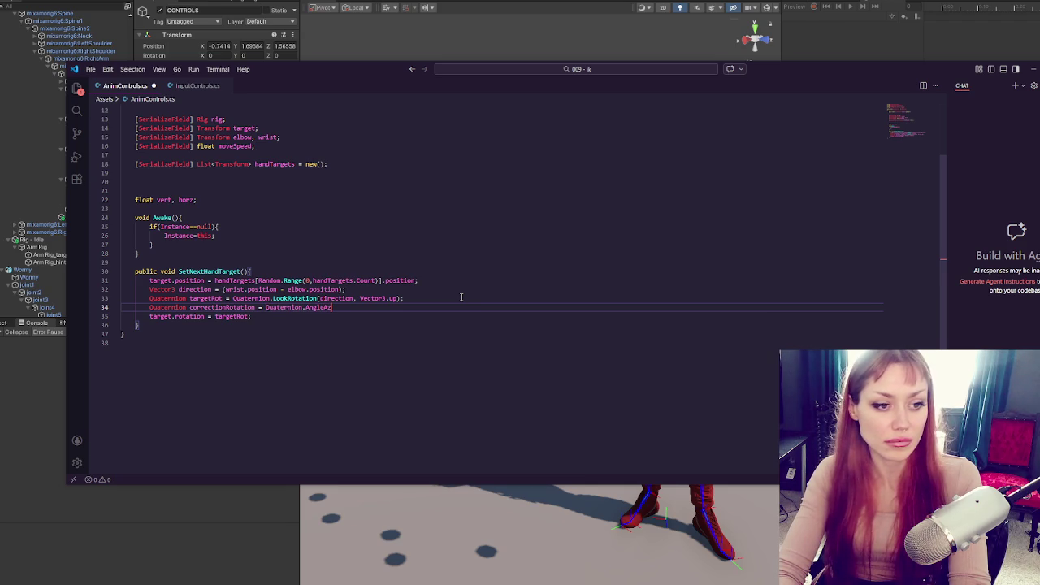
text(is)
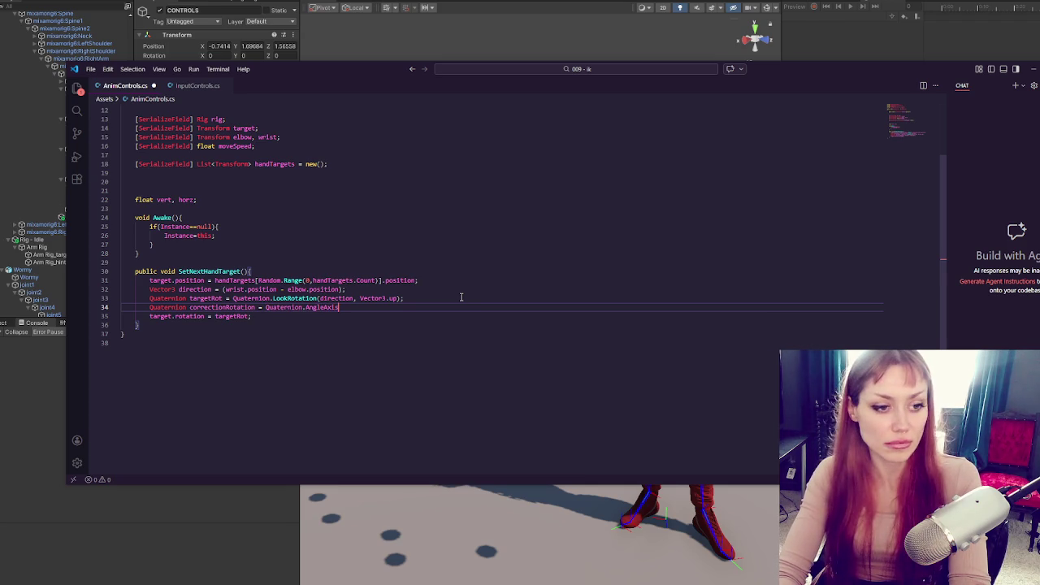
text((90)
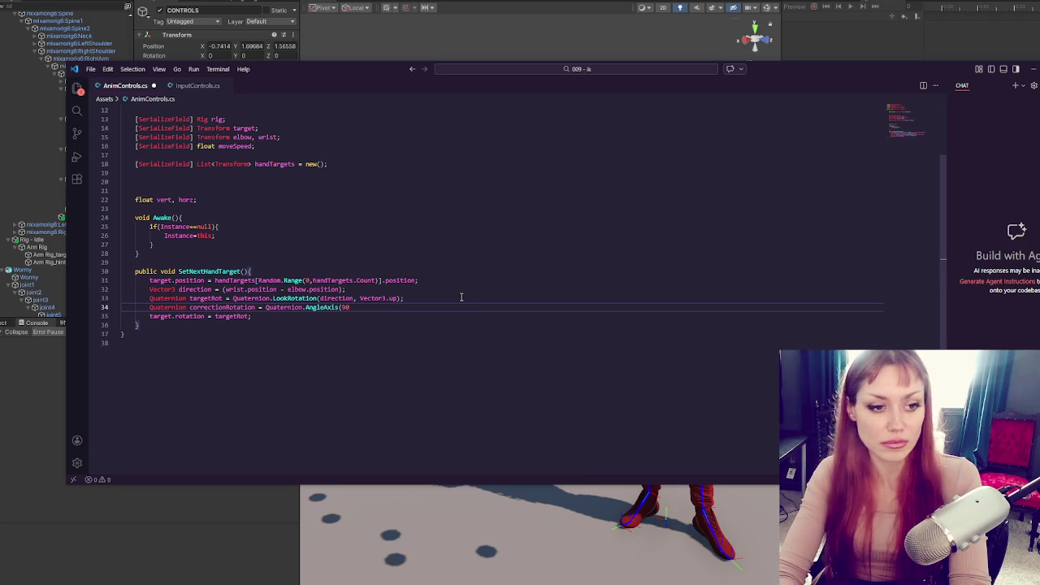
text(f,)
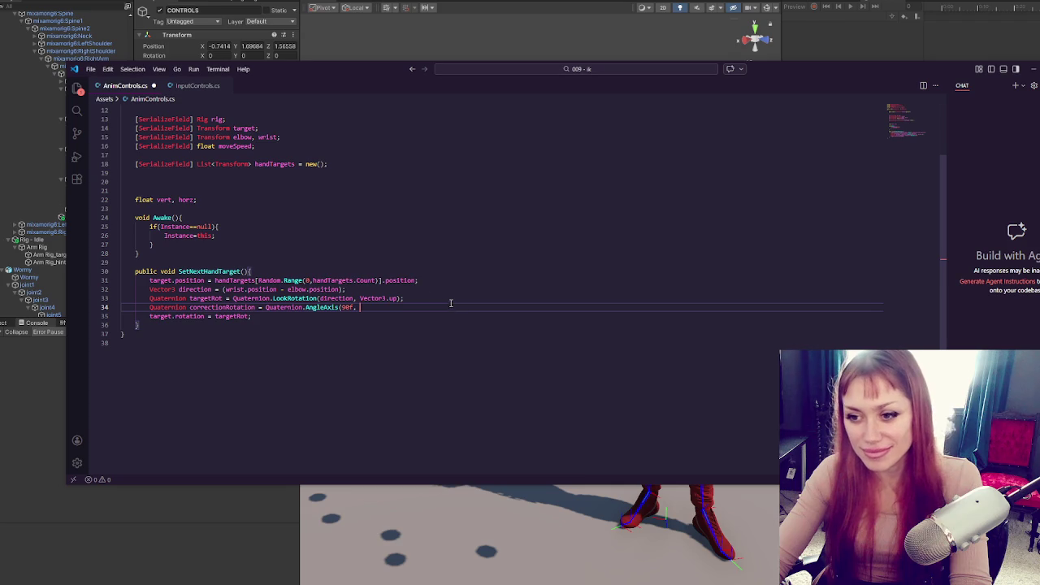
click(355, 288)
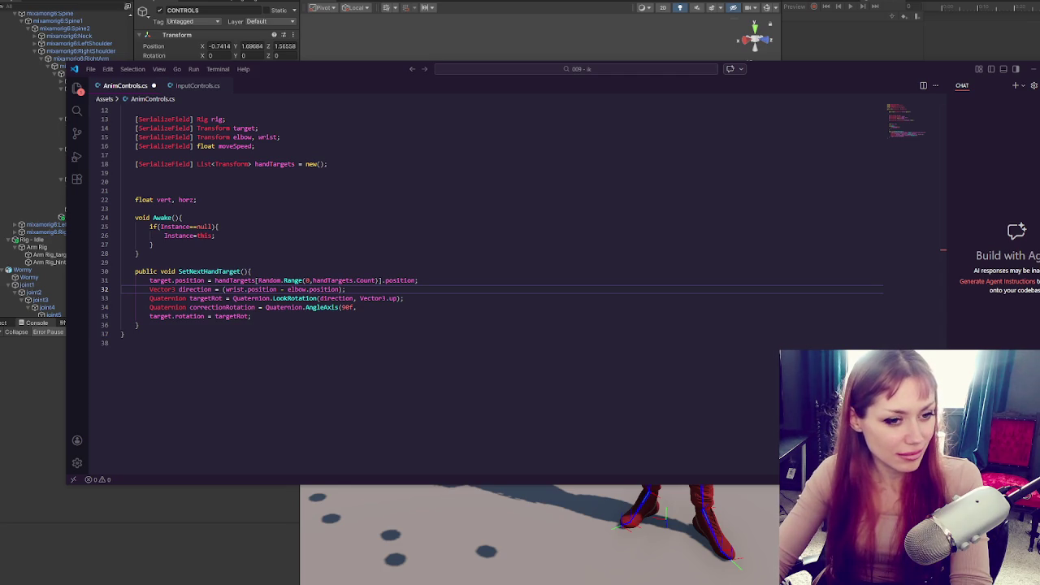
click(375, 310)
text(Vector3.up))
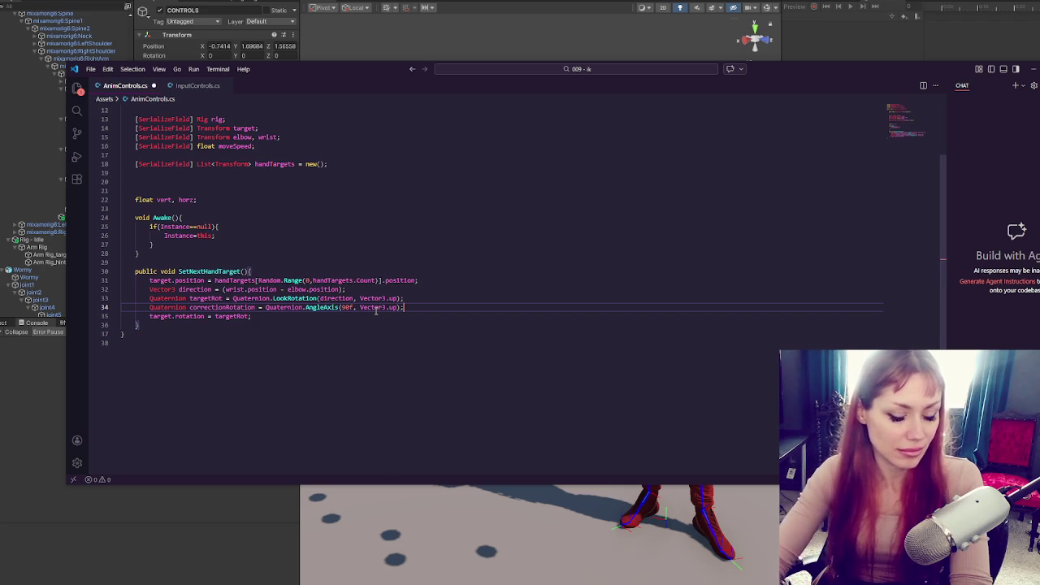
- End line 34 with a semicolon and replace line 33 with a new Vector3 declaration draft
text(;)
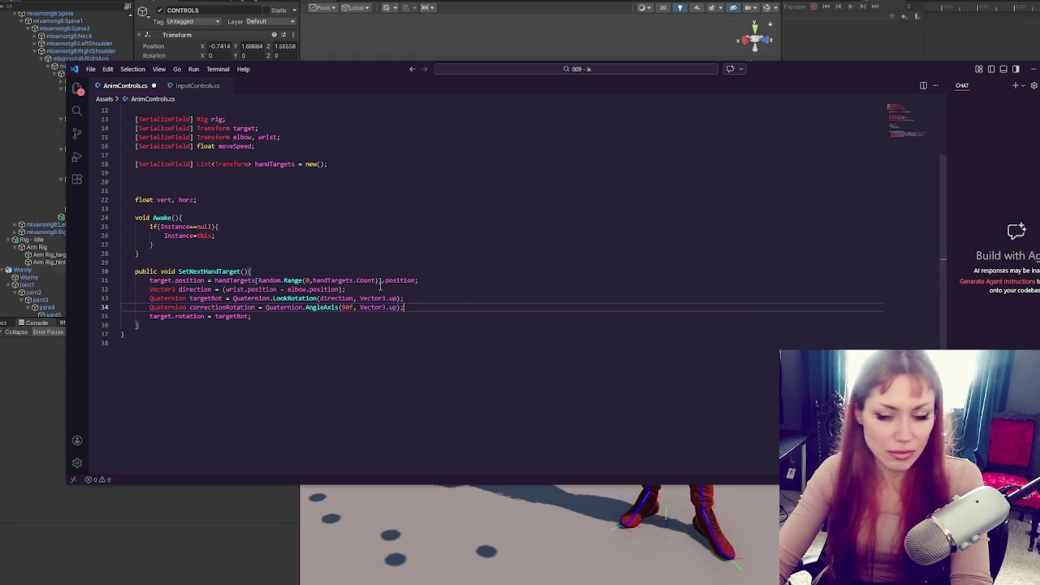
click(476, 298)
key(shift+Home)
key(BackSpace)
text(Vecto)
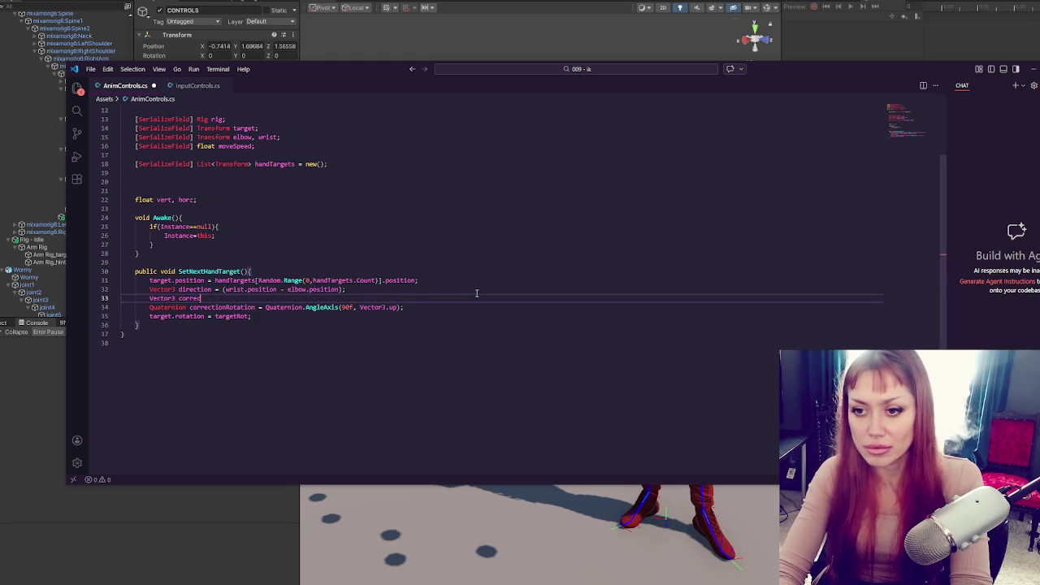
text(t = new Vector3(90f, 0)
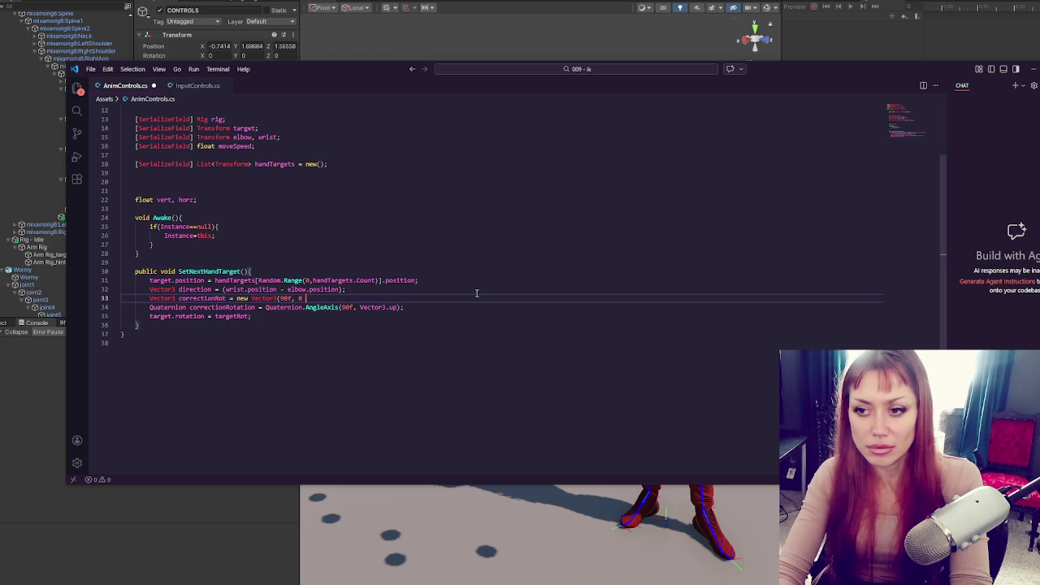
text(;)
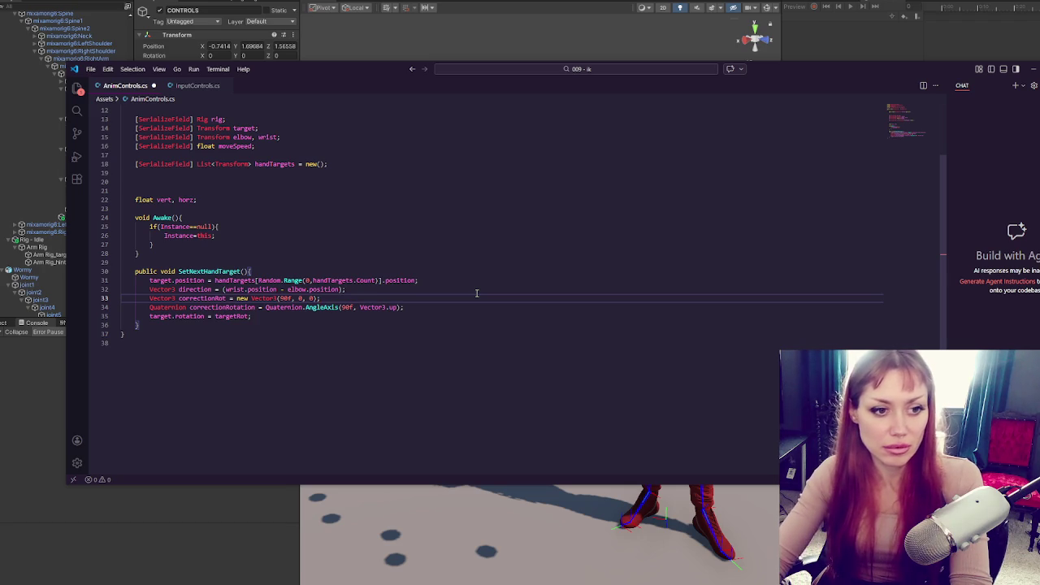
- Delete the correctionRotation and correctionRot lines, undoing back to the targetRot line
double_click(233, 307)
drag(421, 305, 422, 300)
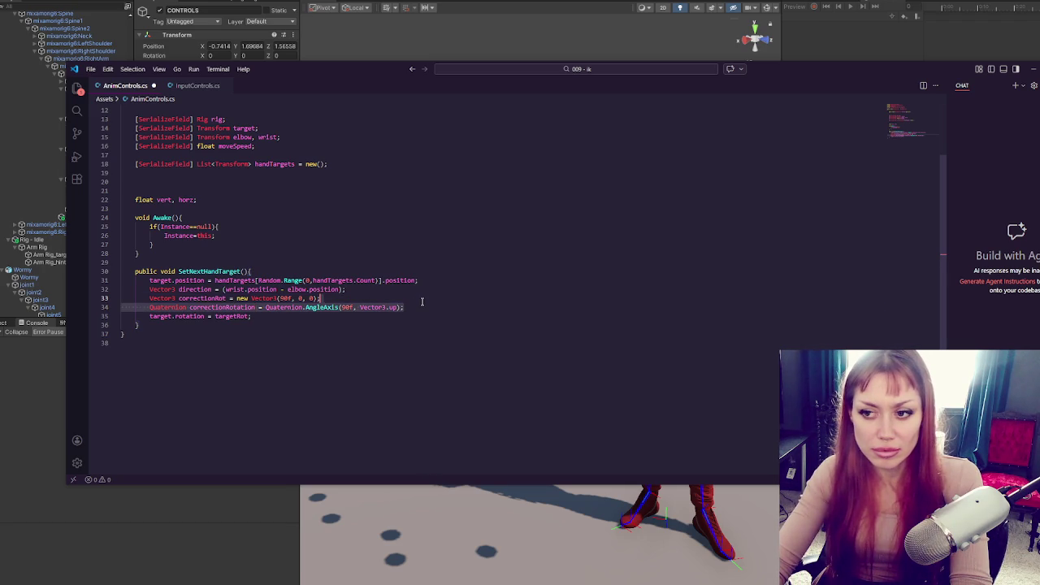
key(BackSpace)
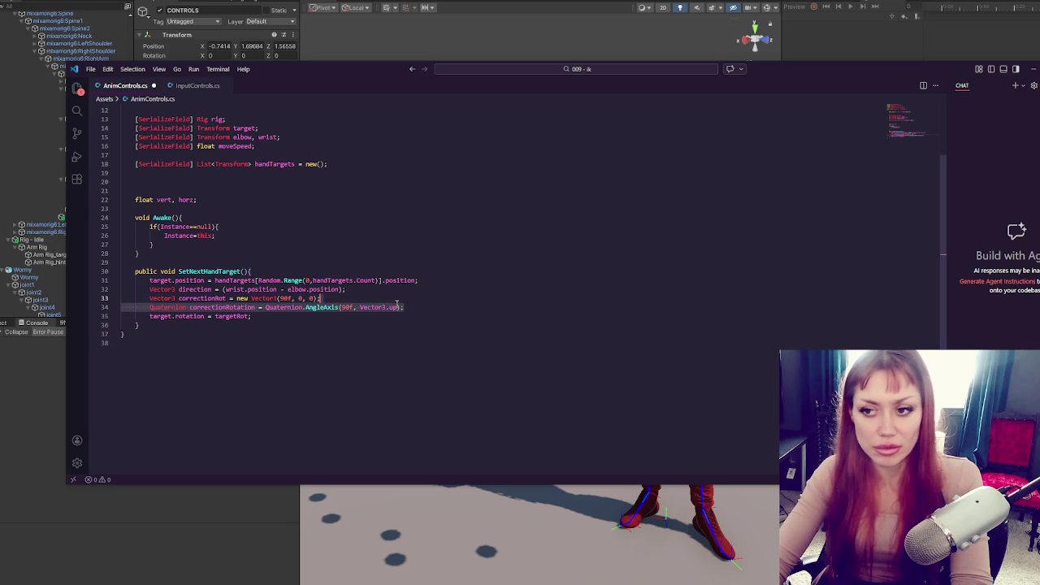
key(BackSpace)
key(BackSpace)
key(BackSpace)
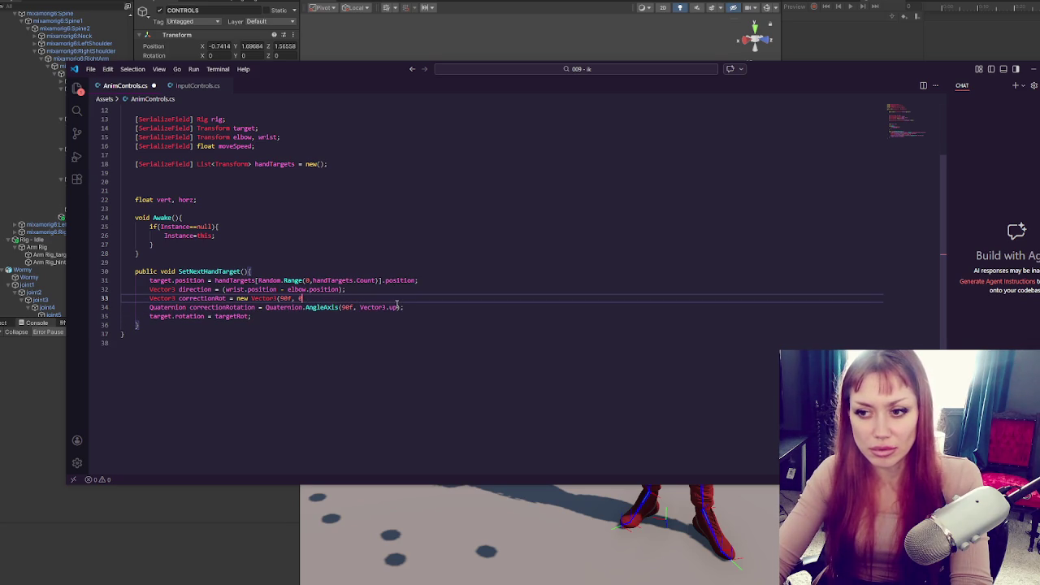
key(BackSpace)
key(BackSpace)
key(BackSpace)
key(ctrl+z)
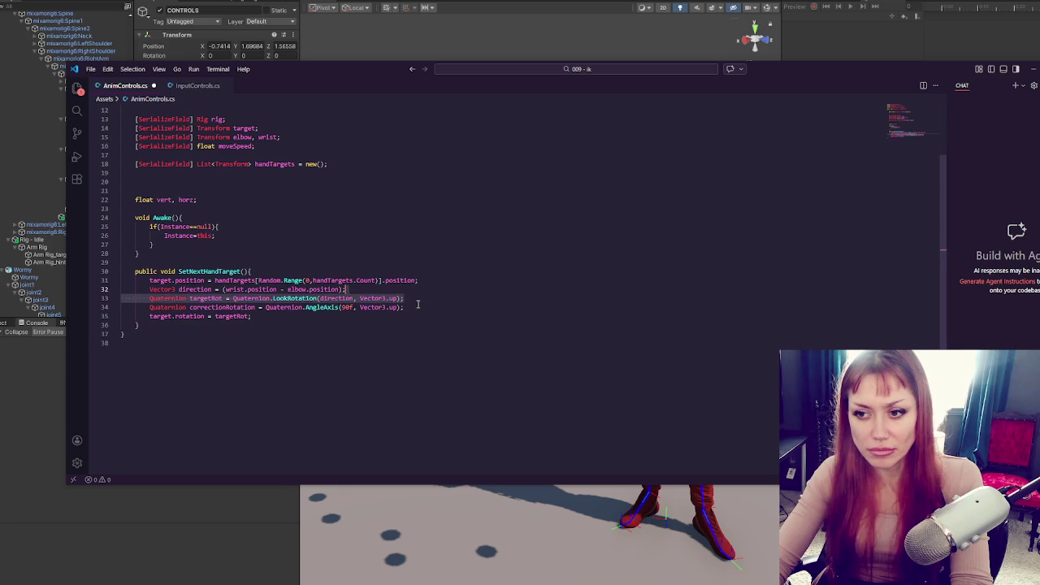
- Cut out the correctionRotation line and leave a blank line above targetRot
click(418, 305)
key(shift+Up)
key(ctrl+x)
key(Up)
key(ctrl+v)
click(458, 286)
triple_click(452, 297)
key(ctrl+x)
key(ctrl+shift+Return)
- Declare Vector3 correction = new Vector3(90f, 0, 0), pass direction*correction to LookRotation, and save
text(tor3)
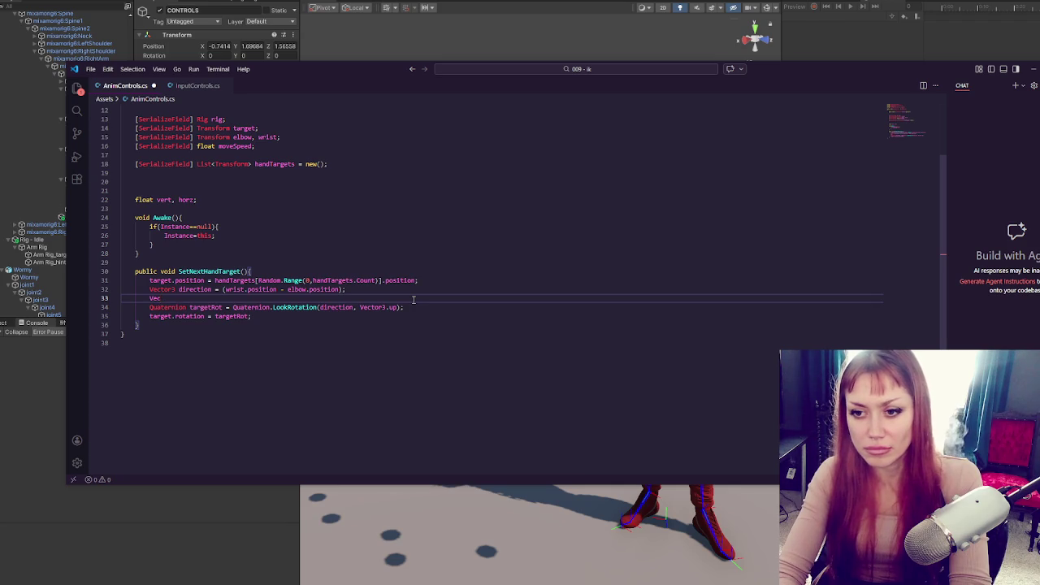
text( corr)
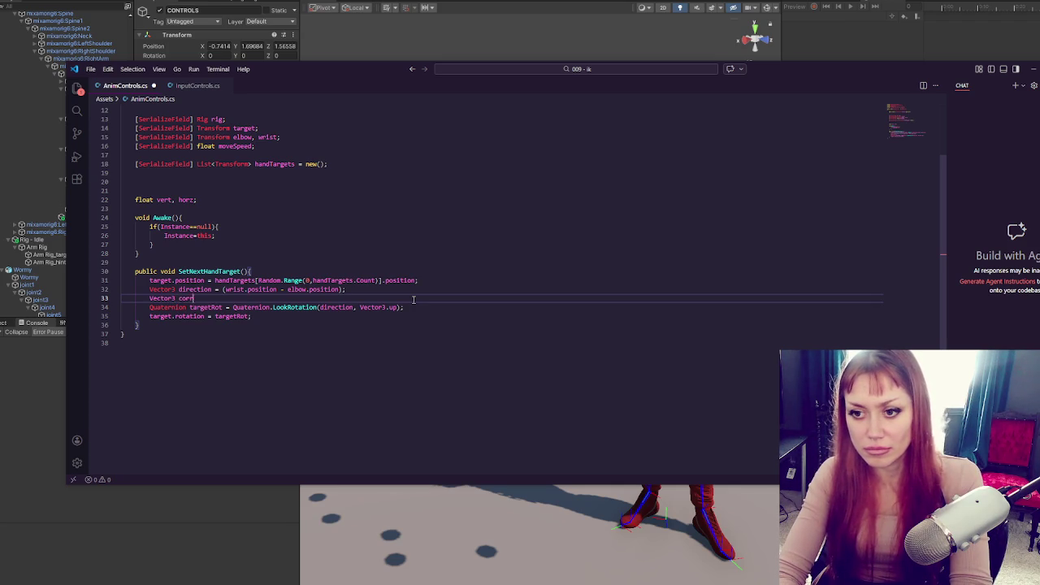
text(ection = new Vector3(90f,)
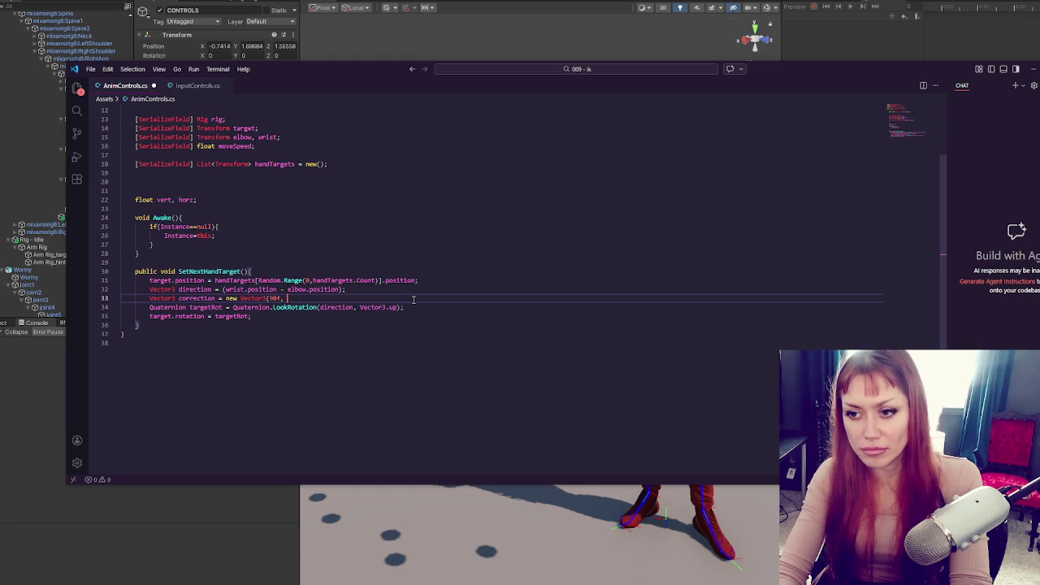
text(;)
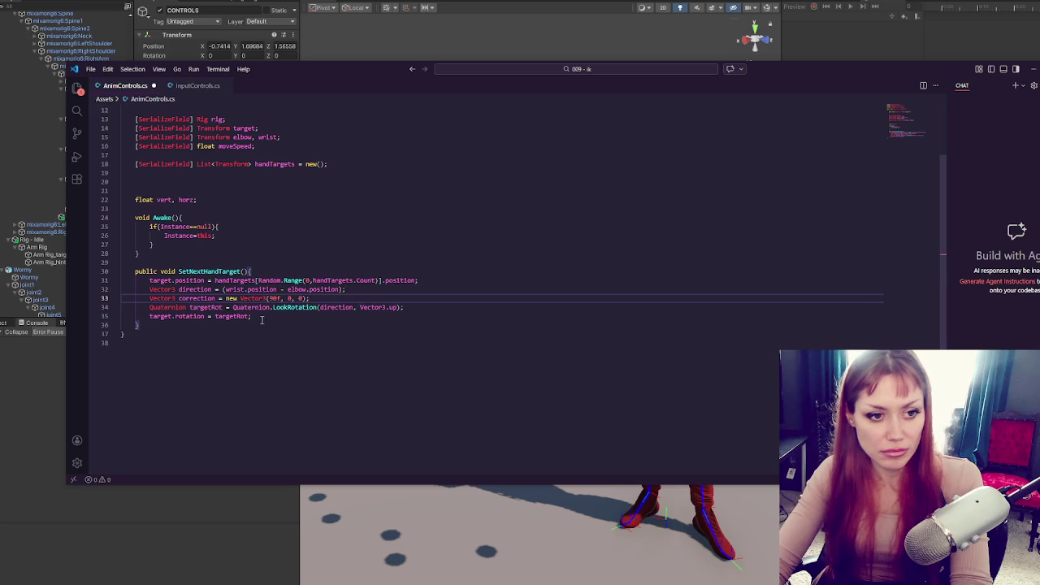
click(354, 307)
text(*)
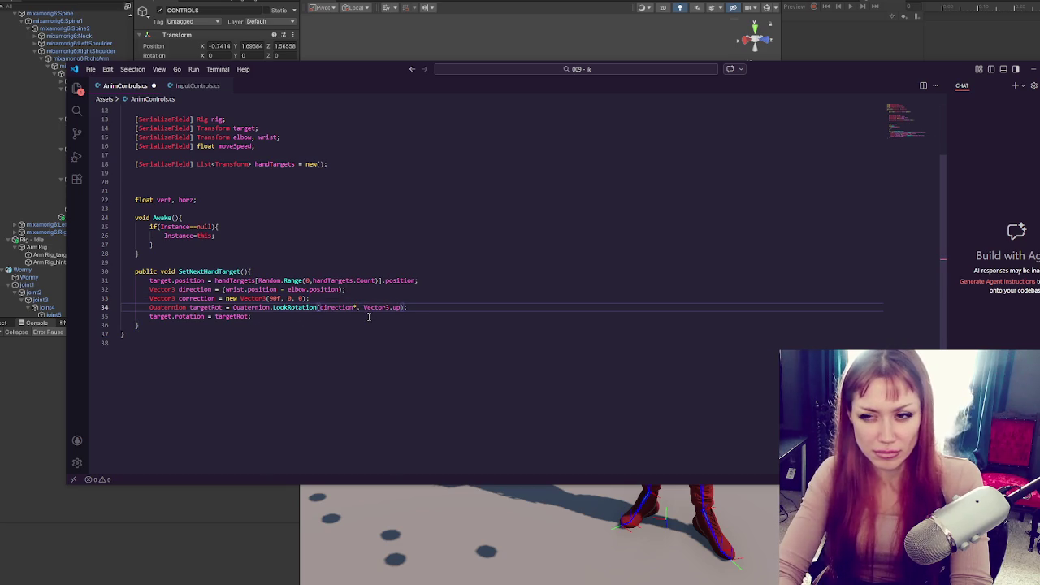
text(correction)
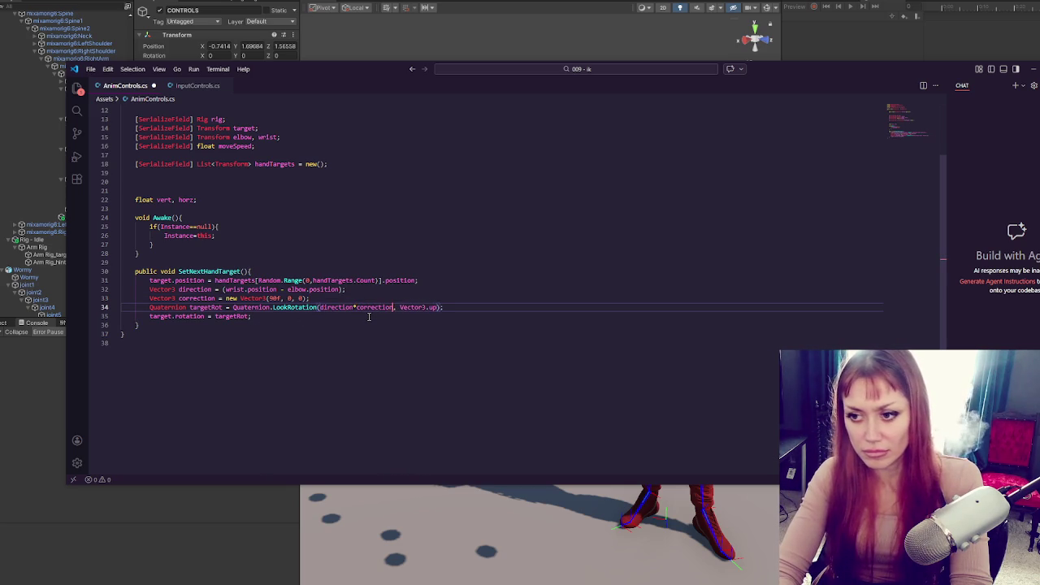
key(ctrl+s)
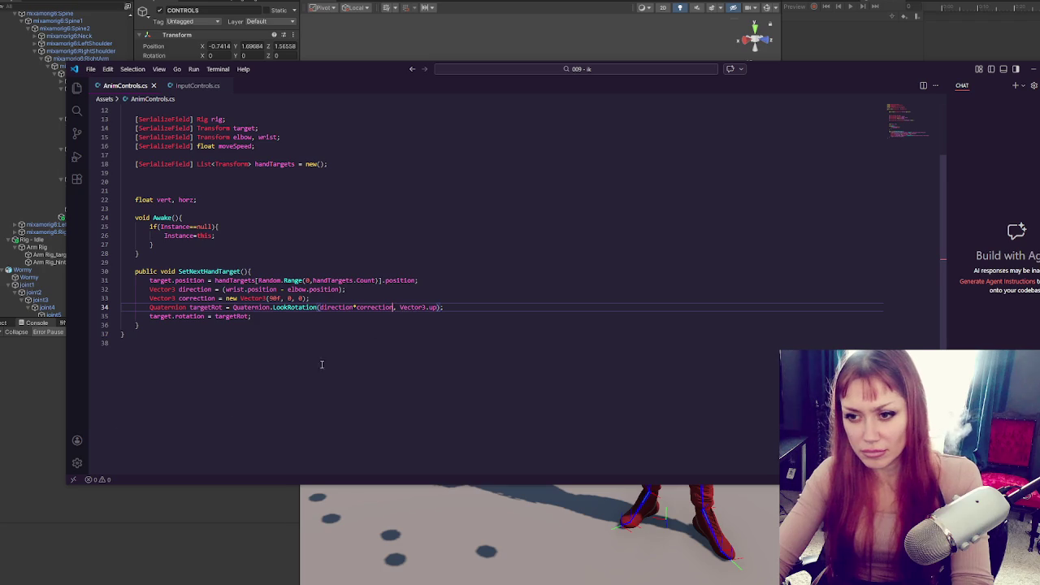
click(39, 394)
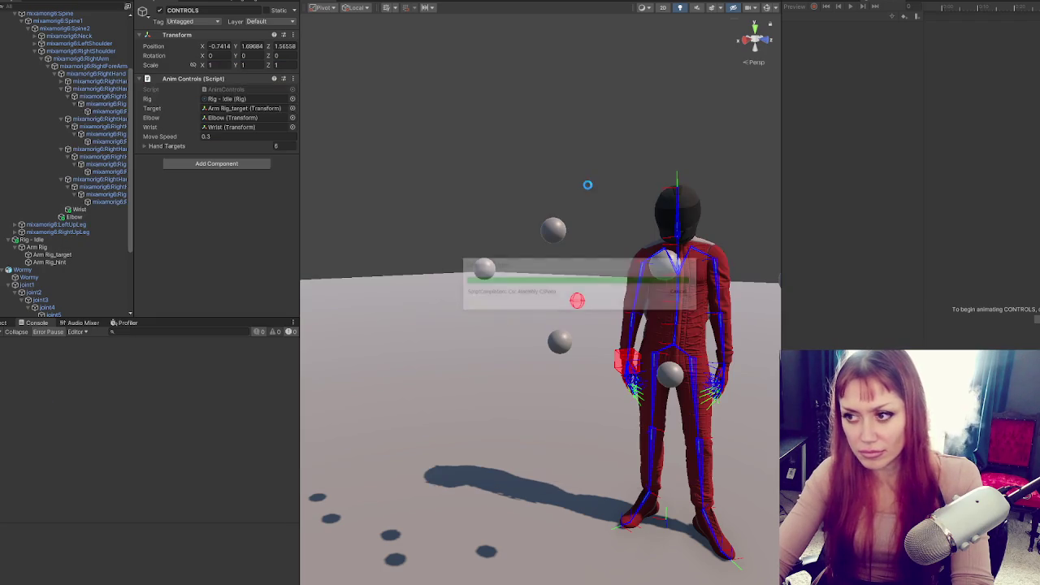
- Fix the CS0019 error by changing * to + on line 34, then test in Play mode
double_click(183, 341)
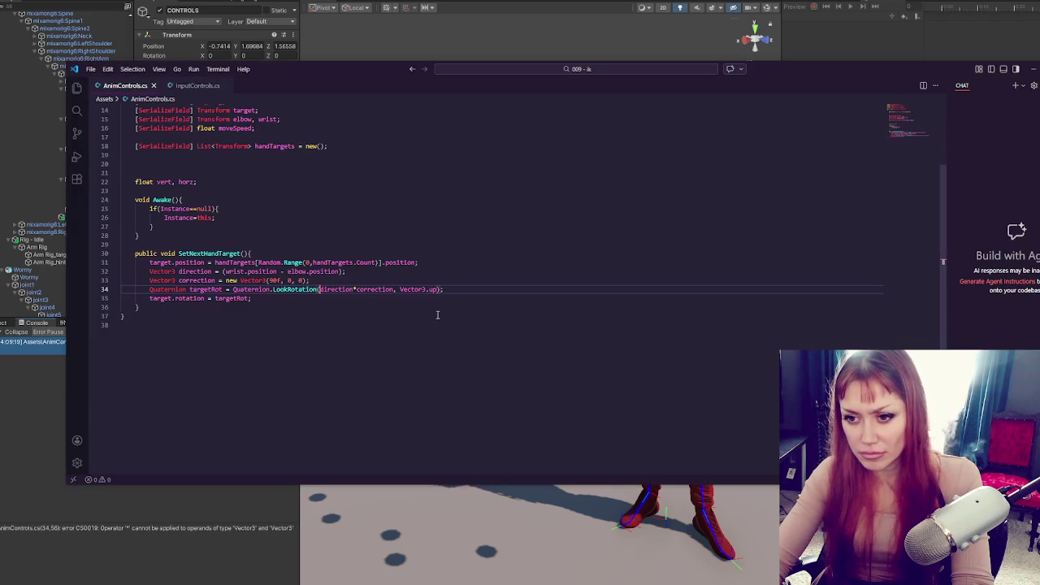
key(BackSpace)
text(+)
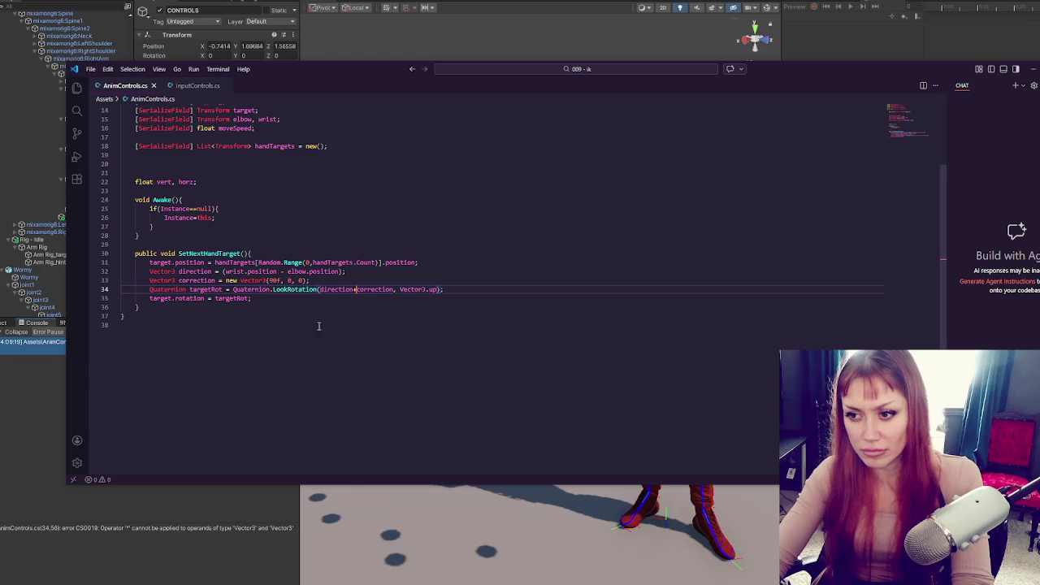
click(53, 394)
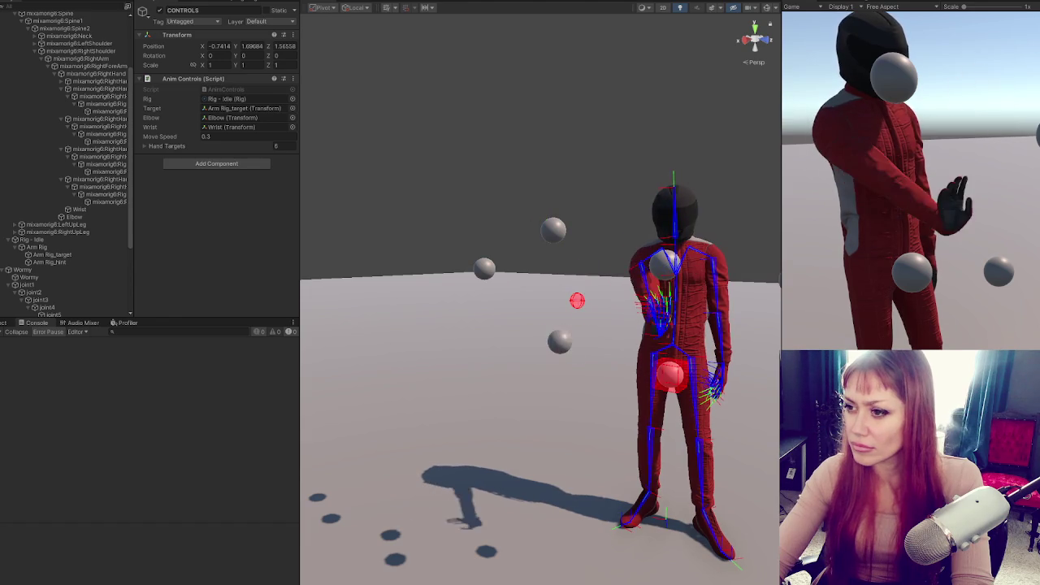
key(ctrl+p)
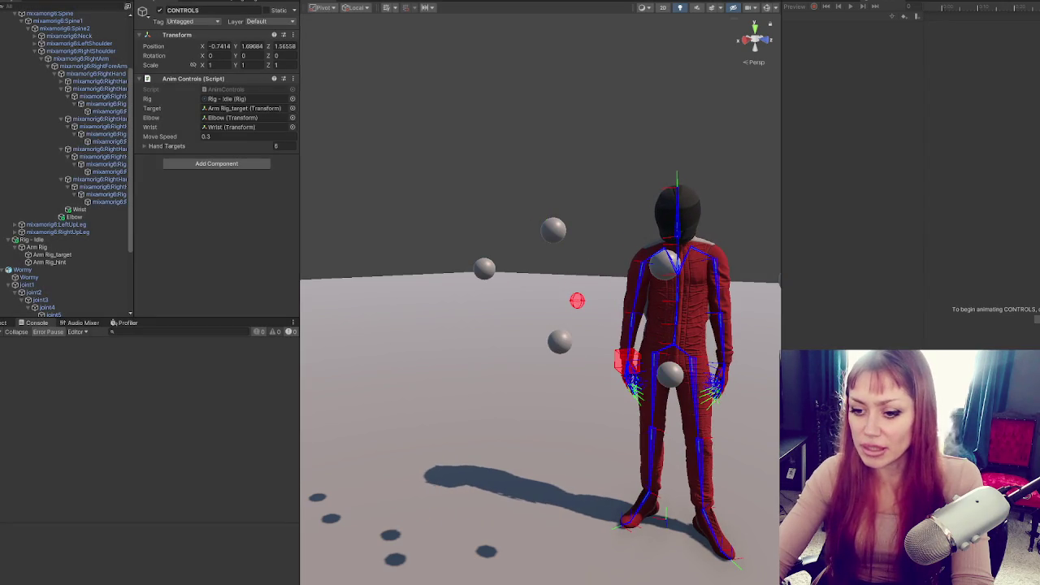
key(alt+Tab)
click(325, 280)
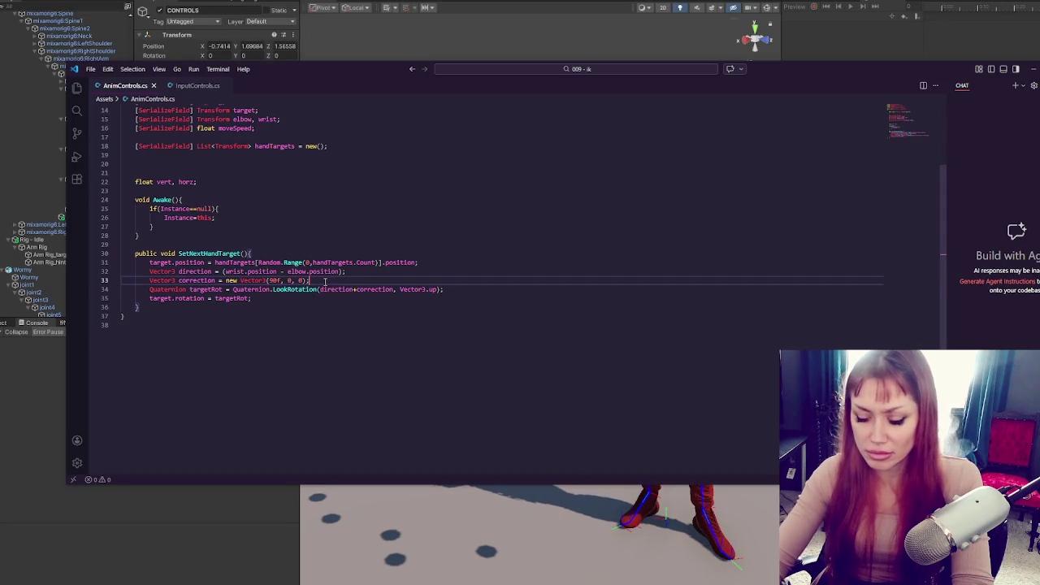
- Comment out the correction line and the original targetRot, keeping a copy without +correction, then save
key(ctrl+slash)
click(454, 289)
key(shift+alt+Down)
click(462, 288)
key(ctrl+slash)
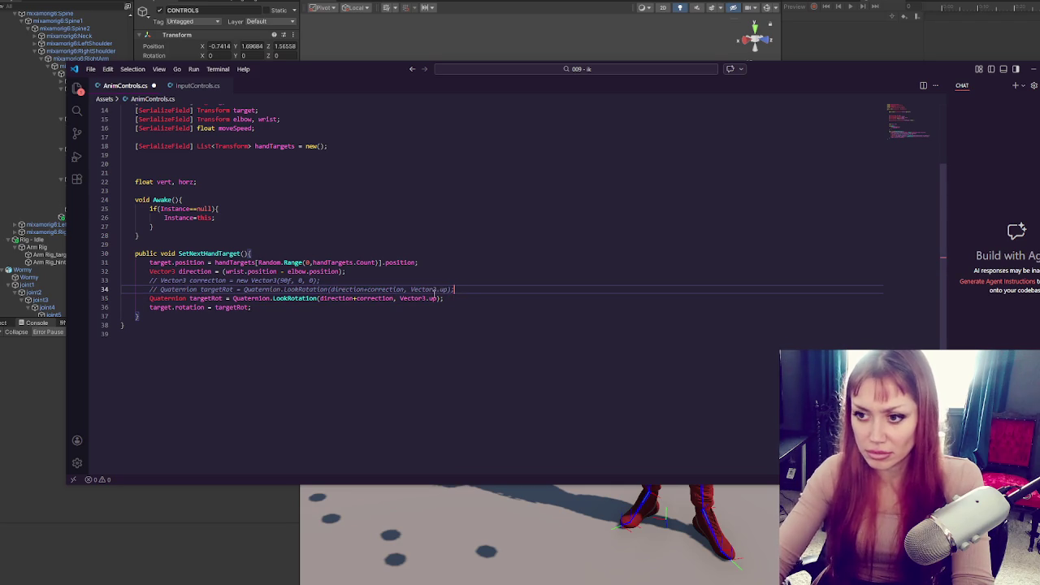
drag(356, 298, 394, 299)
key(ctrl+s)
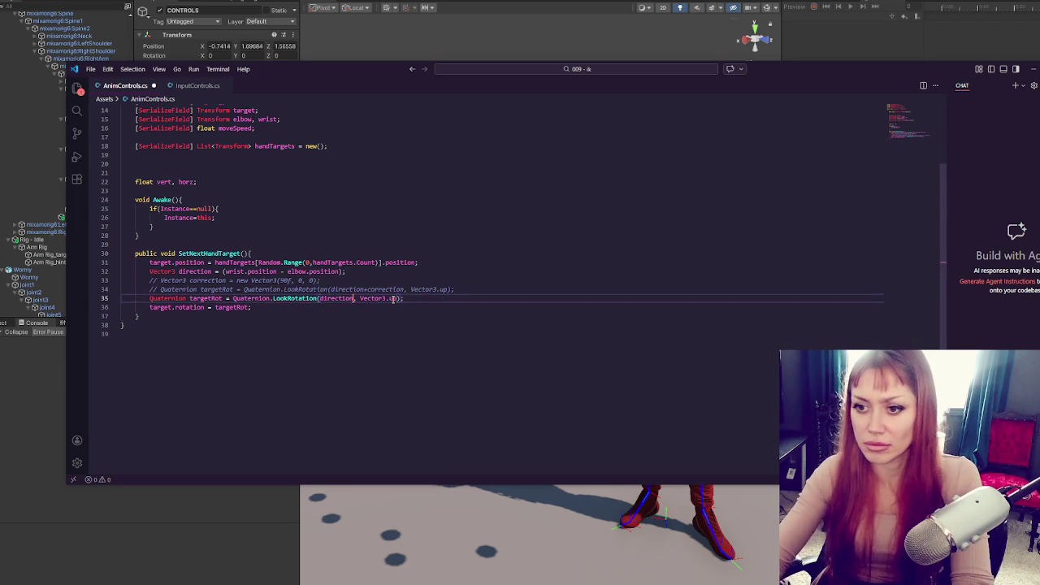
key(alt+Tab)
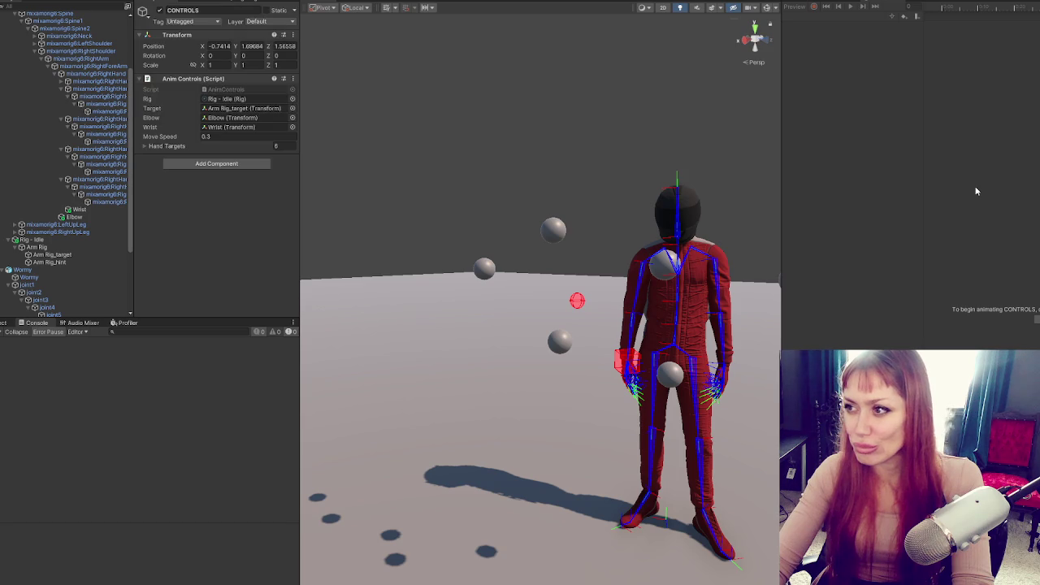
- Show the Game view, widen the Scene view around the character, and start play mode
click(798, 2)
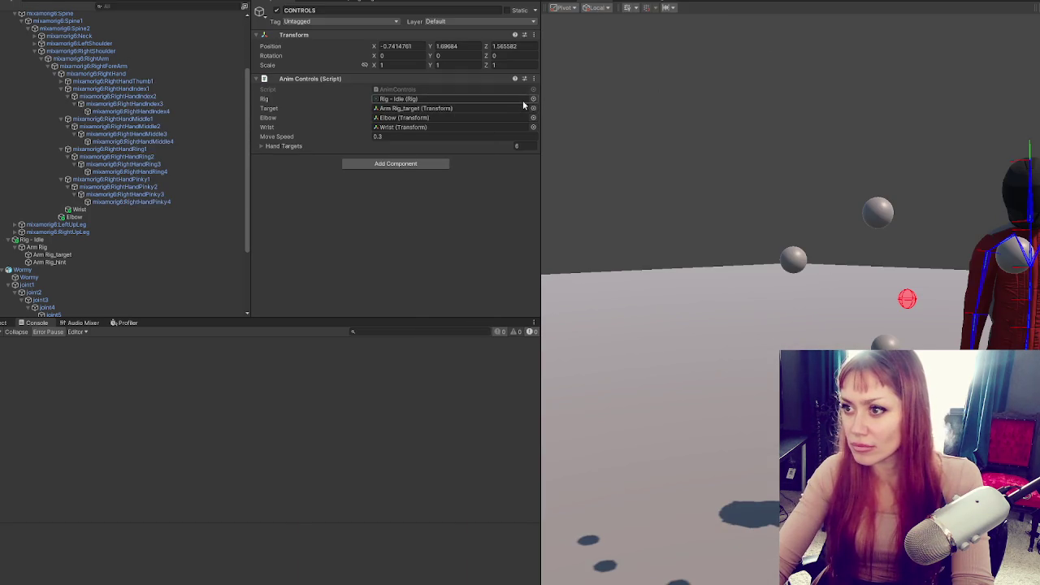
drag(541, 99, 268, 99)
drag(455, 269, 538, 309)
key(ctrl+p)
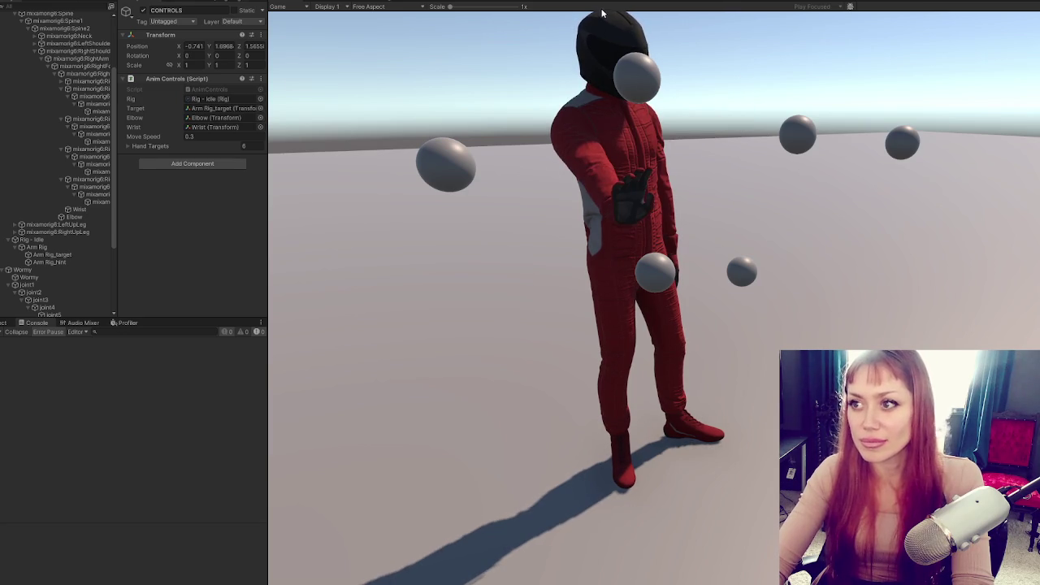
- Review script lines 31–35, then orbit the Scene view around the reaching arm
key(alt+Tab)
click(393, 261)
click(442, 299)
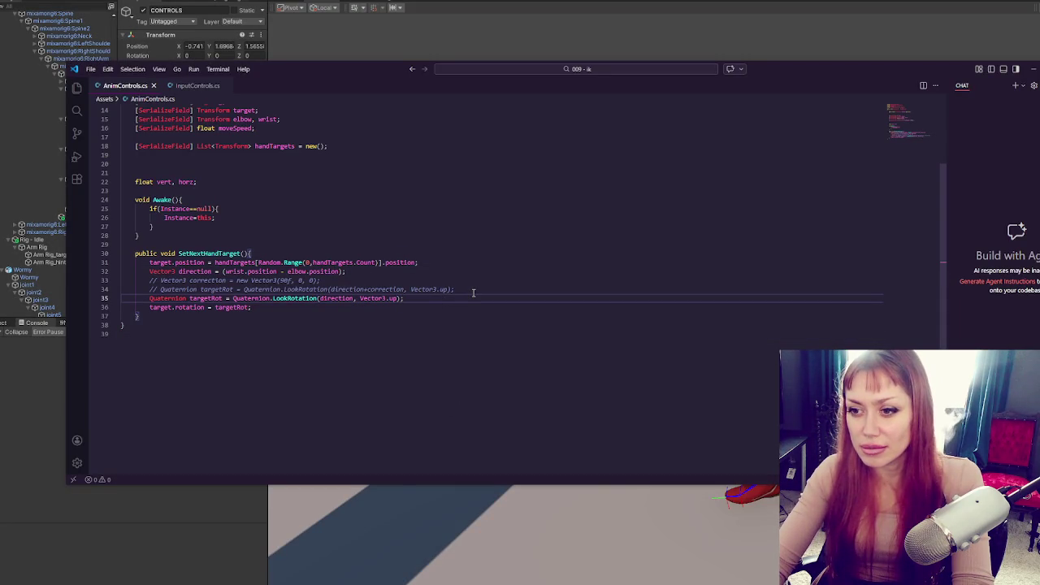
click(486, 33)
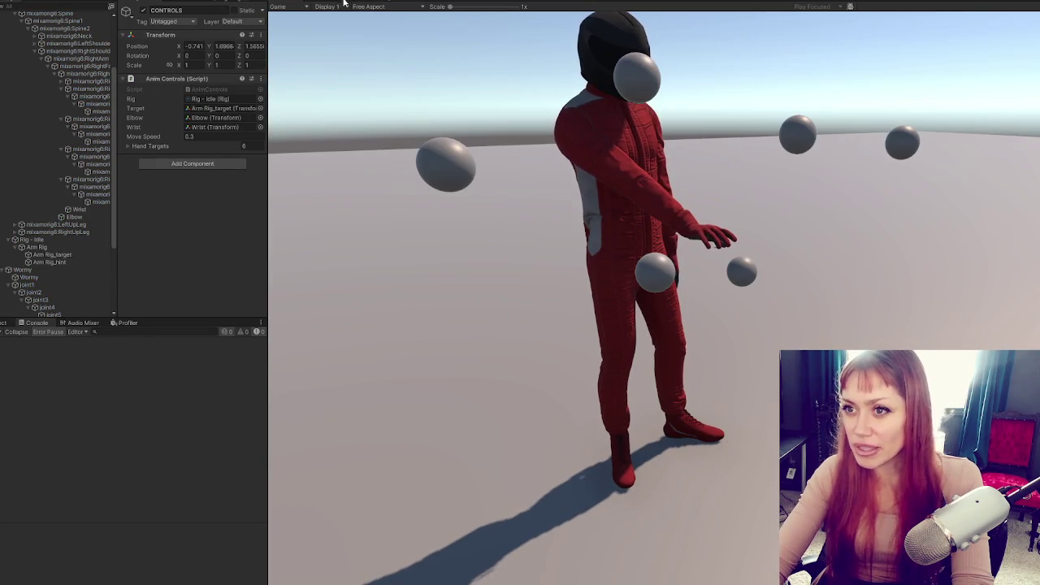
key(ctrl+1)
mouse_move(477, 243)
mouse_down()
mouse_move(610, 301)
mouse_move(642, 334)
mouse_move(731, 437)
mouse_move(730, 512)
mouse_move(631, 365)
mouse_move(681, 250)
mouse_move(993, 347)
mouse_move(1006, 459)
mouse_move(652, 346)
mouse_up()
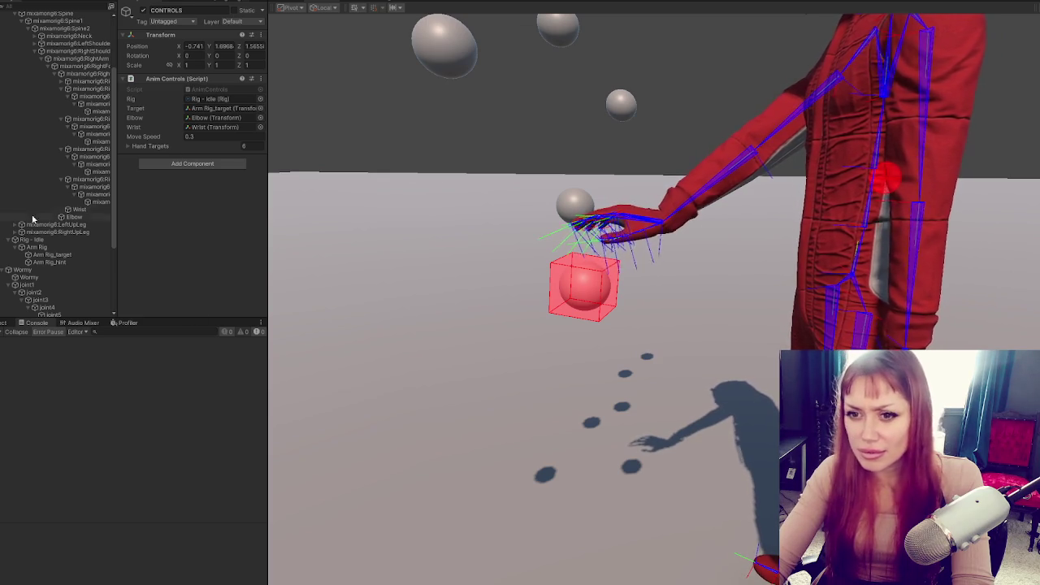
- Inspect the Wrist and Elbow bones by selecting them in the Hierarchy
click(88, 212)
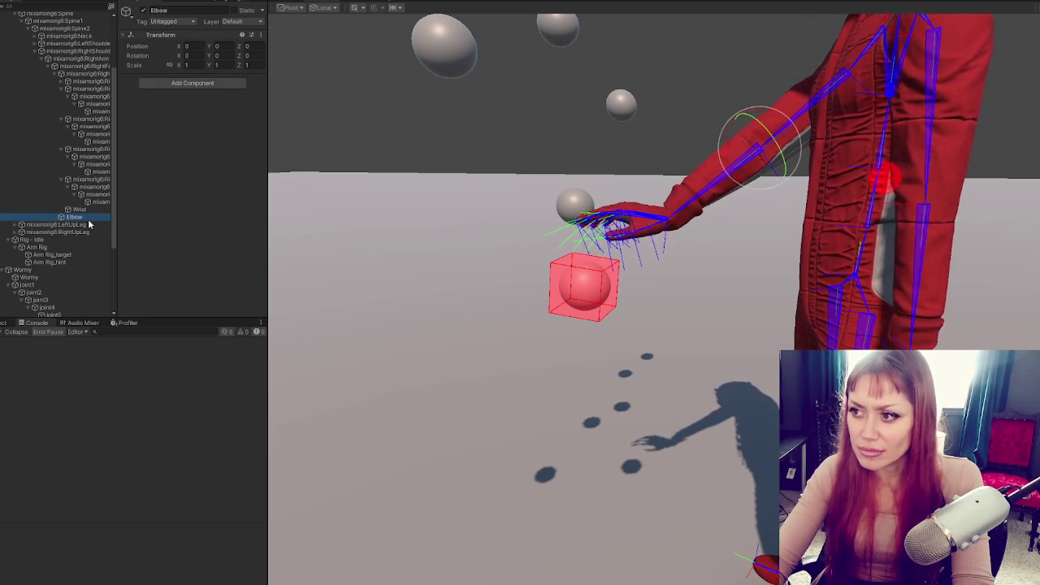
click(92, 218)
click(81, 210)
click(92, 218)
click(98, 210)
click(96, 218)
click(100, 210)
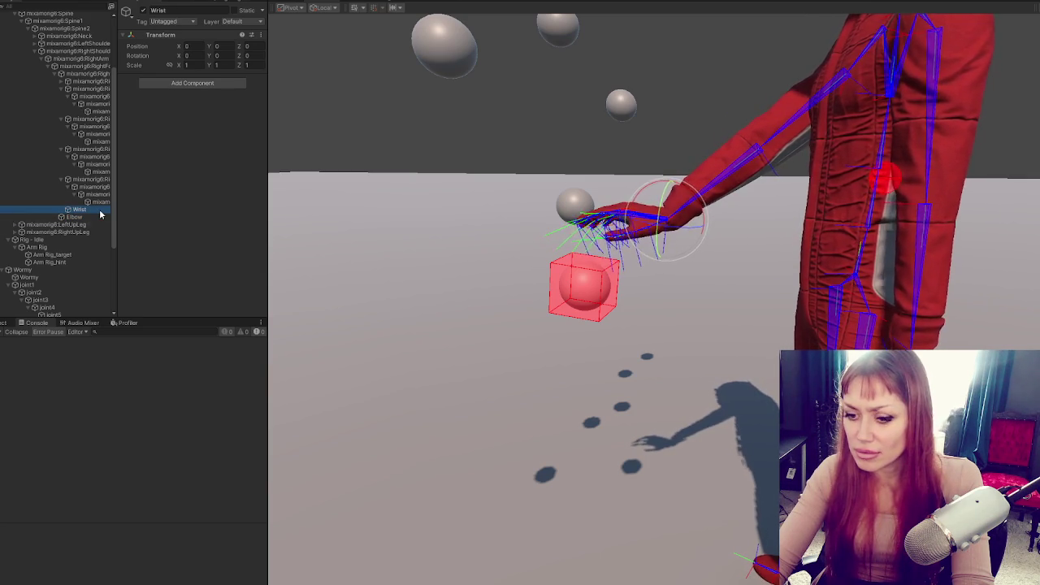
- Show the character in the Game view, then bring AnimControls.cs back in front
key(alt+Tab)
key(alt+Tab)
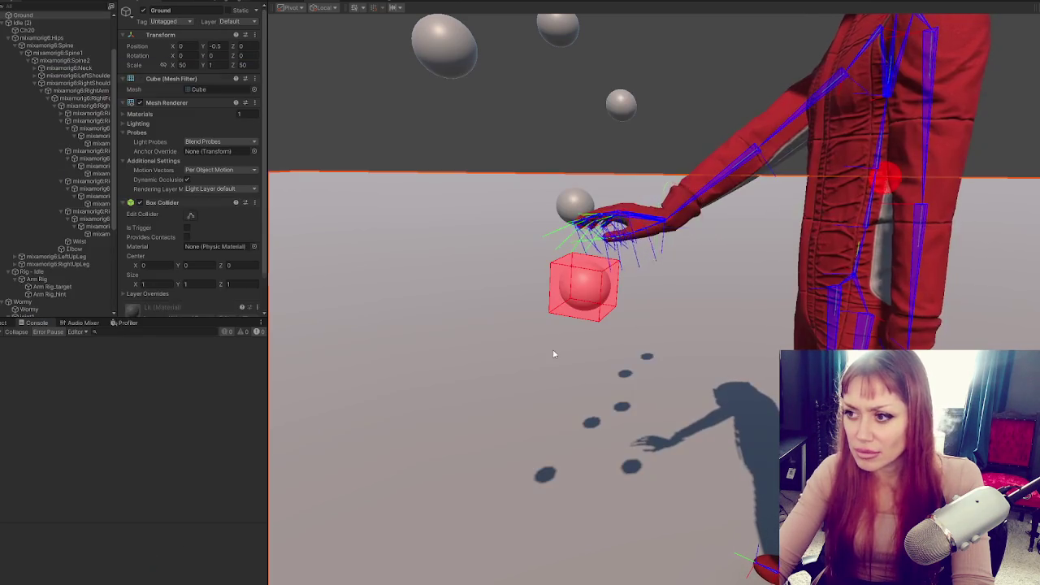
key(ctrl+p)
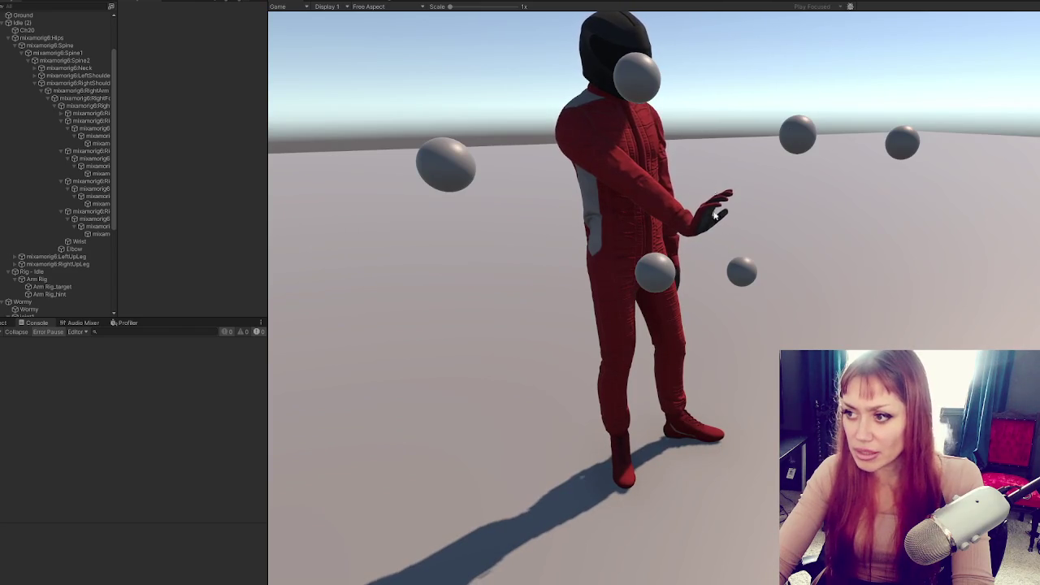
key(alt+Tab)
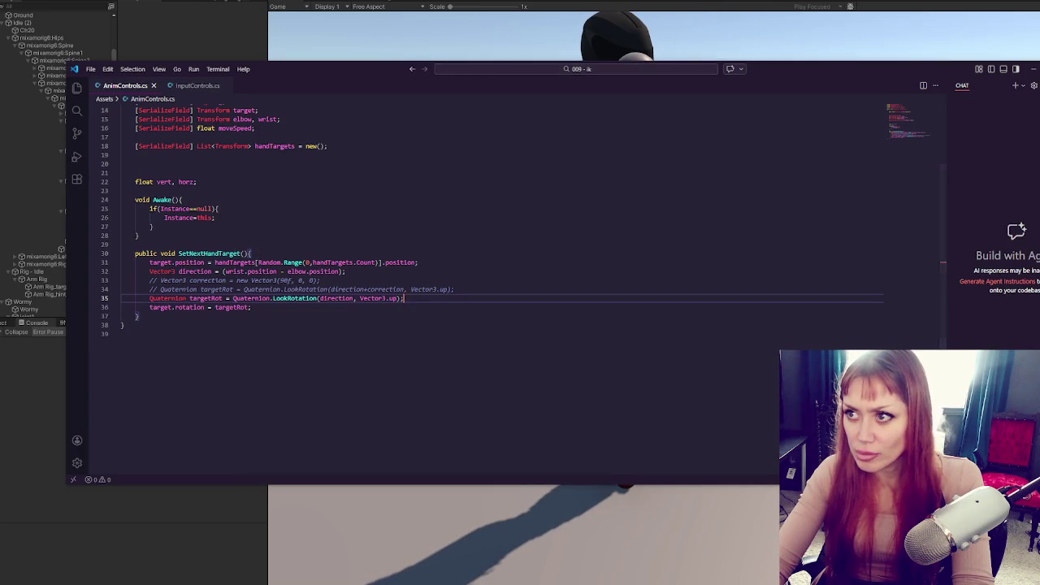
- View the playing Scene and Game views side by side, glance at the script, then return to Unity
click(571, 3)
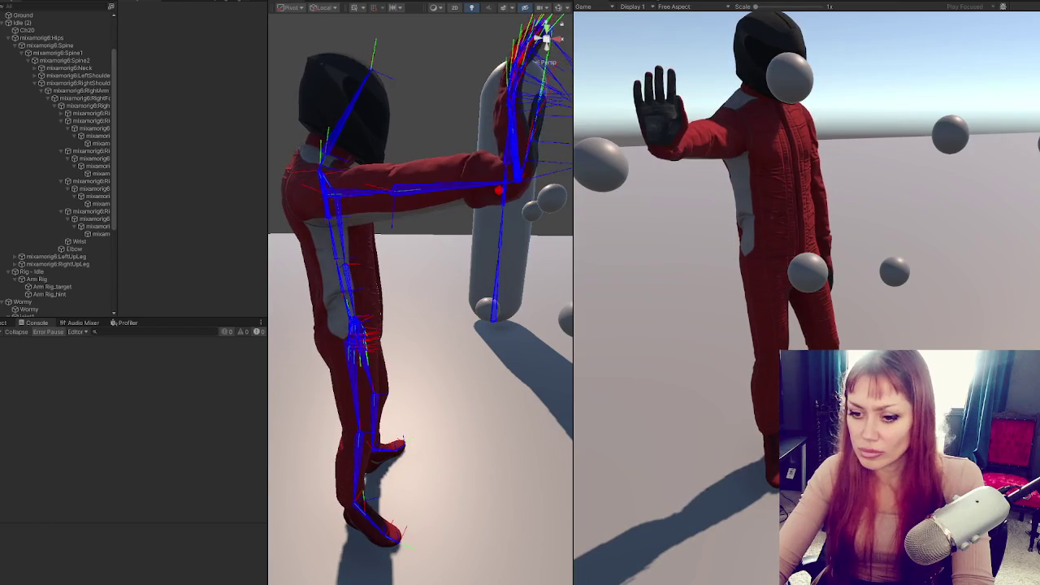
key(alt+Tab)
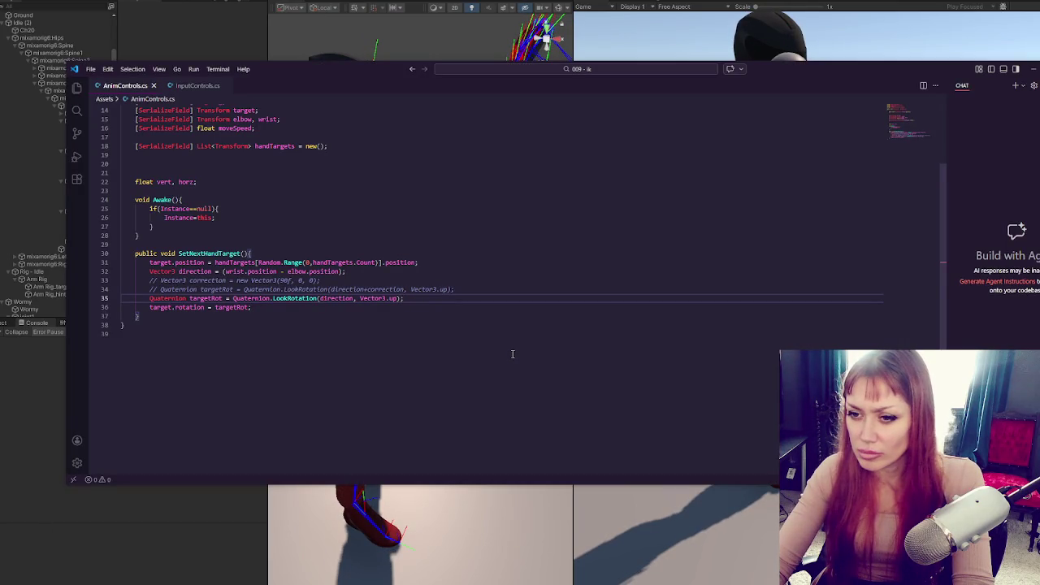
key(alt+Tab)
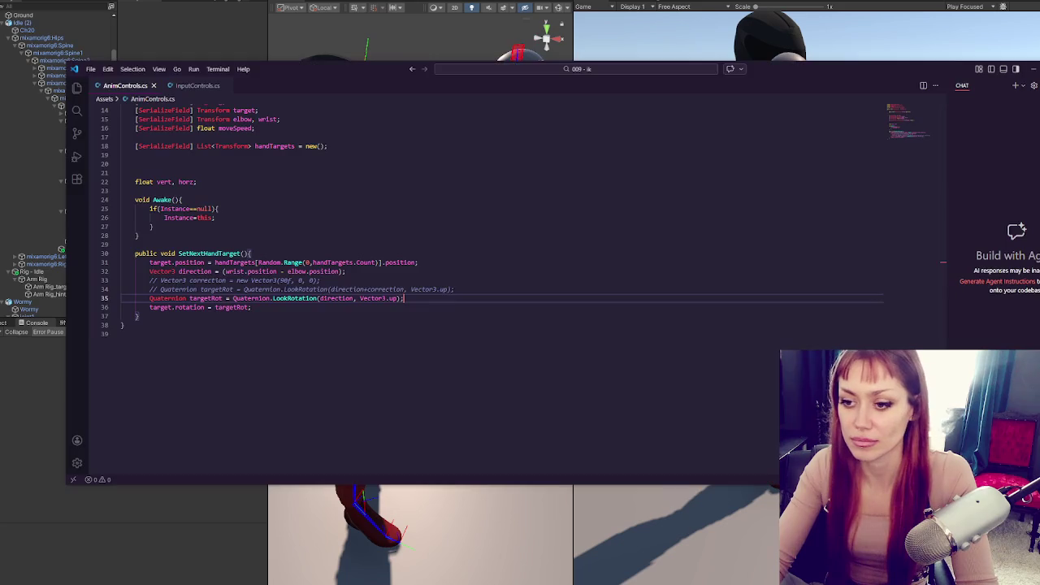
- Comment out the old target.position and target.rotation lines in SetNextHandTarget
key(alt+Tab)
click(202, 268)
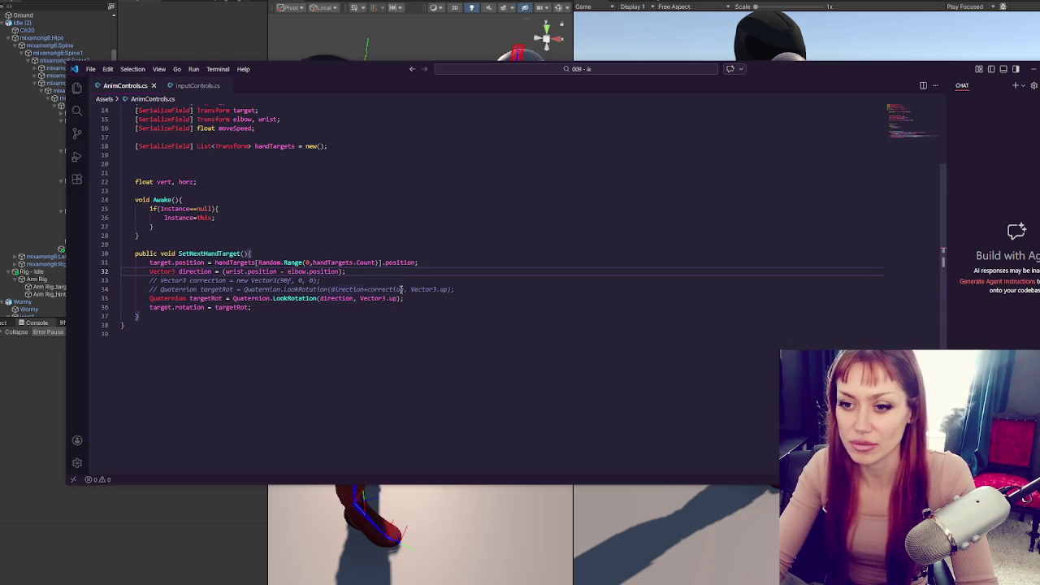
click(198, 307)
click(367, 253)
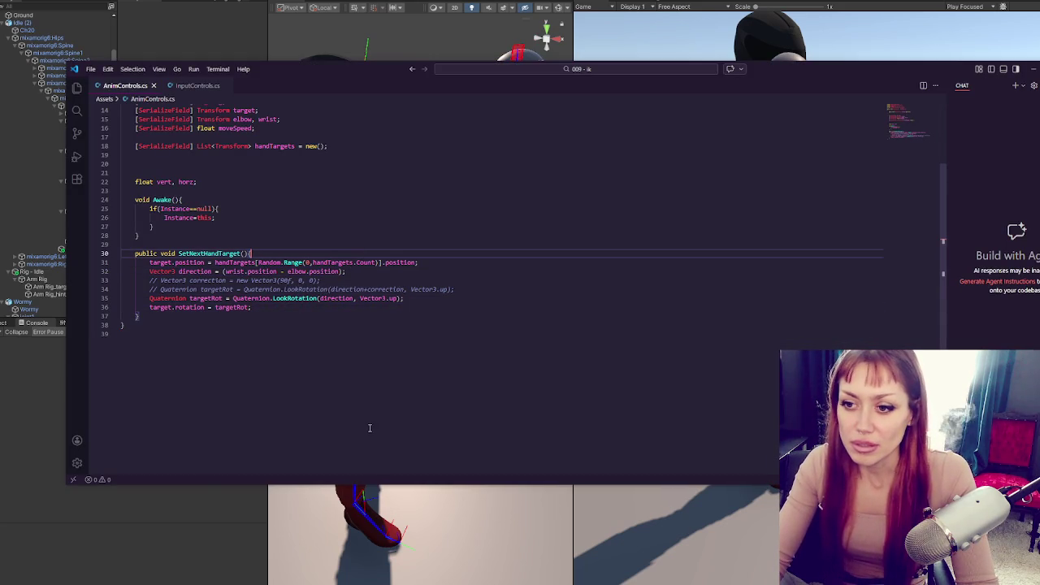
click(306, 319)
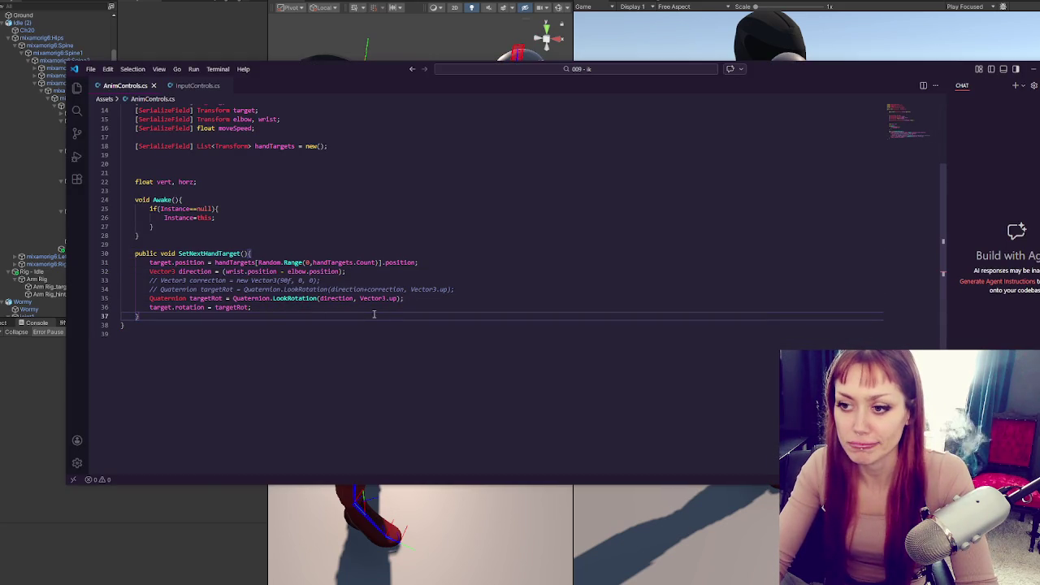
key(Up)
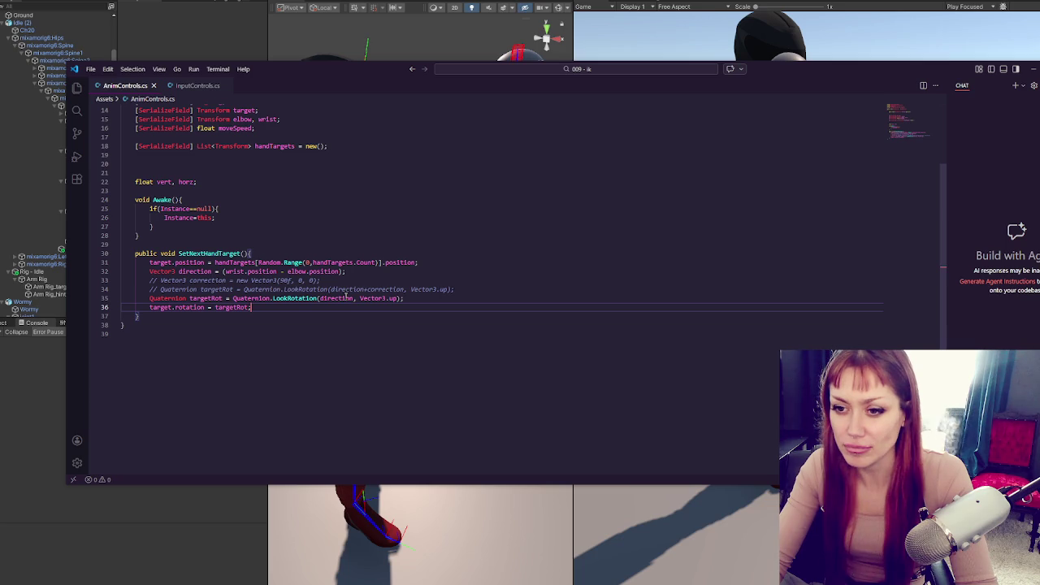
click(431, 262)
key(Return)
key(Return)
key(Return)
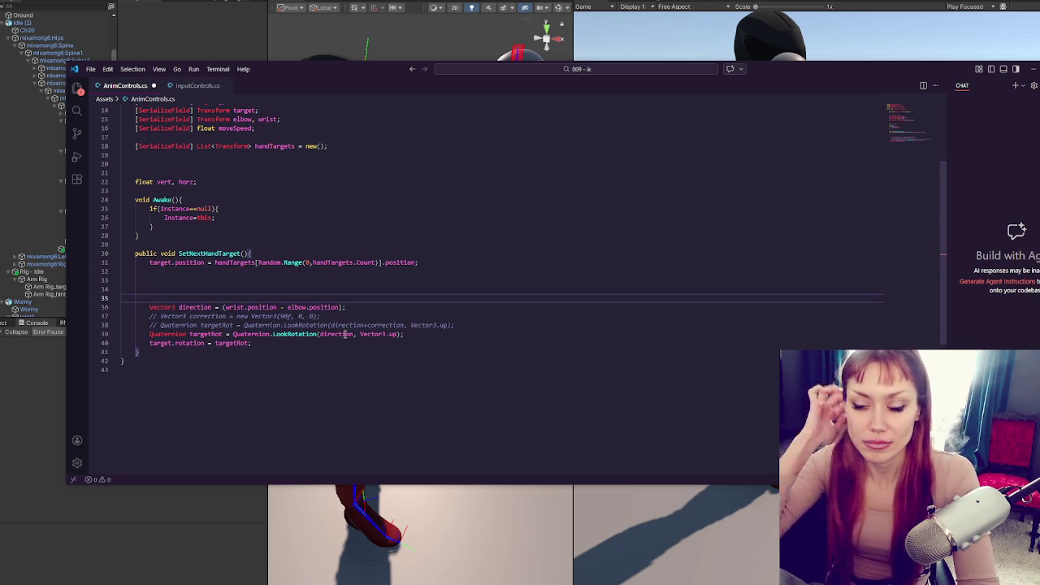
click(159, 343)
click(231, 282)
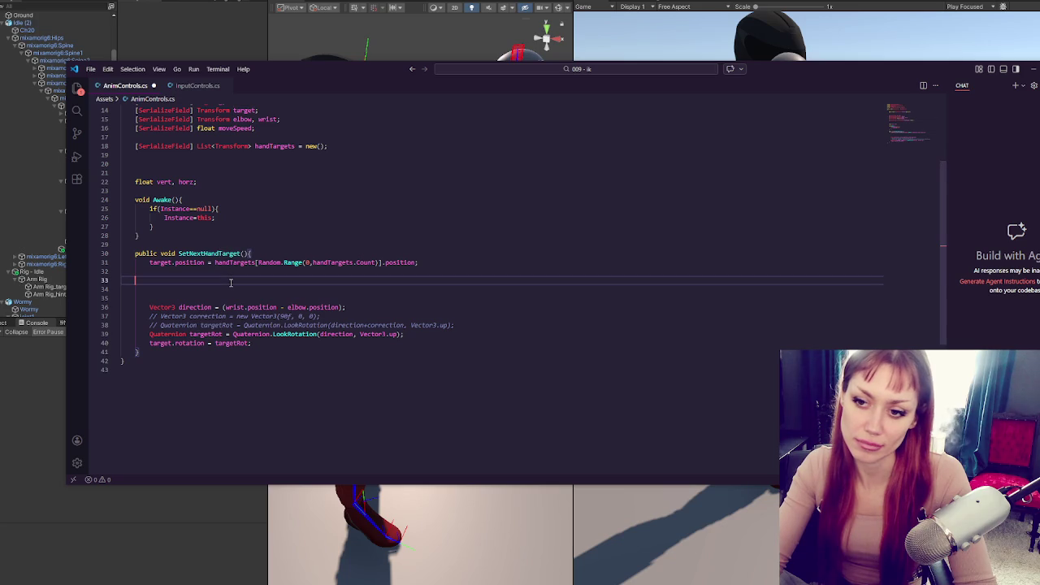
key(Up)
key(Up)
double_click(202, 262)
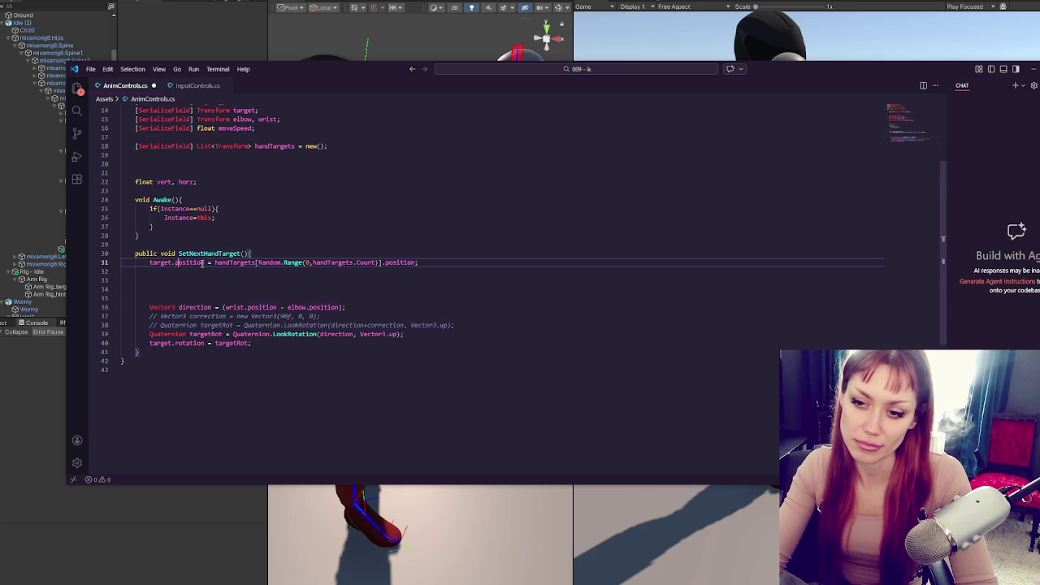
click(220, 297)
click(232, 288)
drag(339, 264, 252, 344)
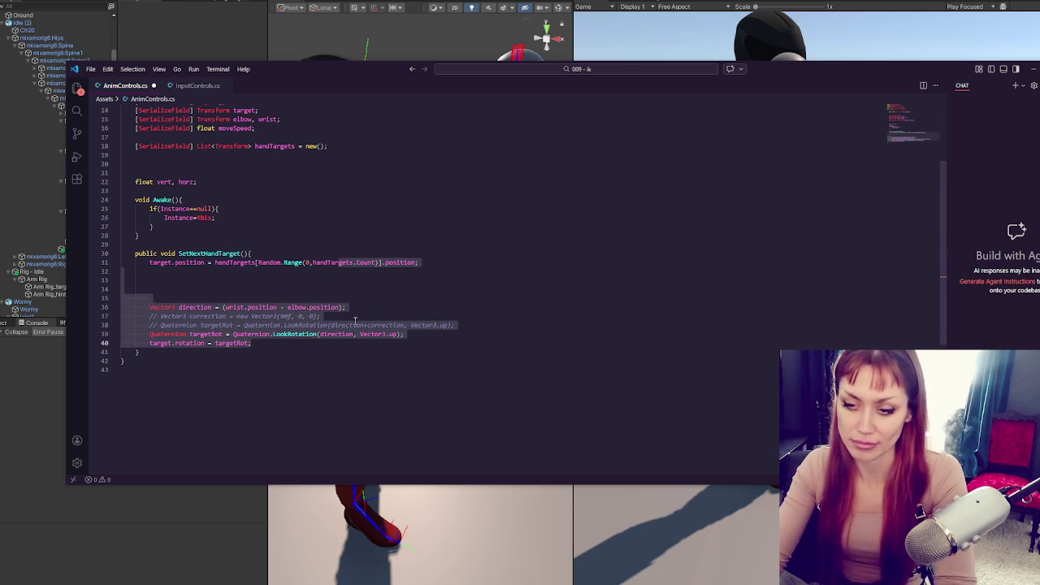
key(ctrl+slash)
- Add a target.SetPositionAndRotation(); call at the top of SetNextHandTarget
click(335, 254)
key(Return)
key(Return)
key(Return)
key(Return)
key(Up)
key(Up)
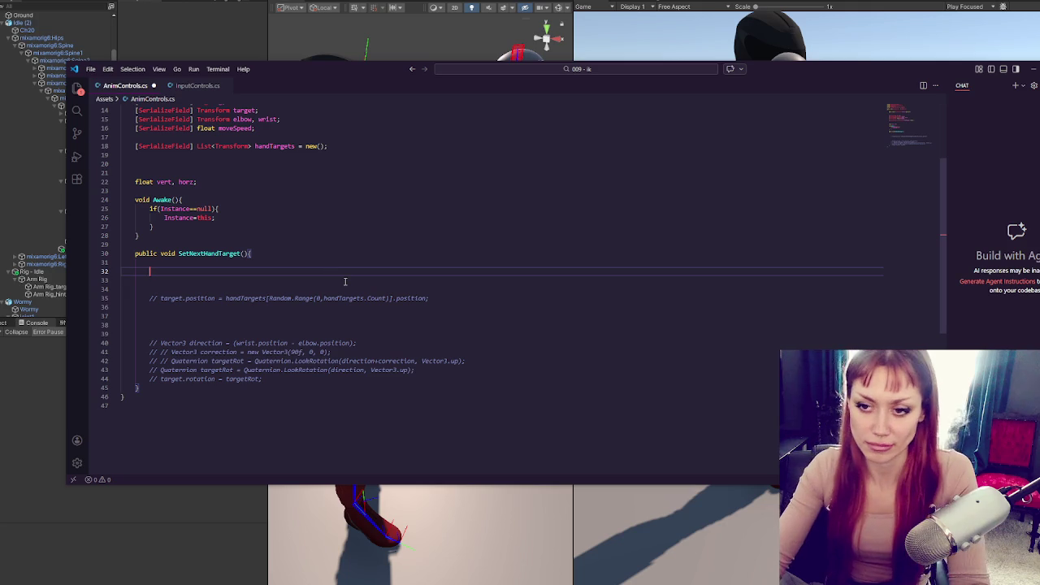
text(target.SetPositionAnd)
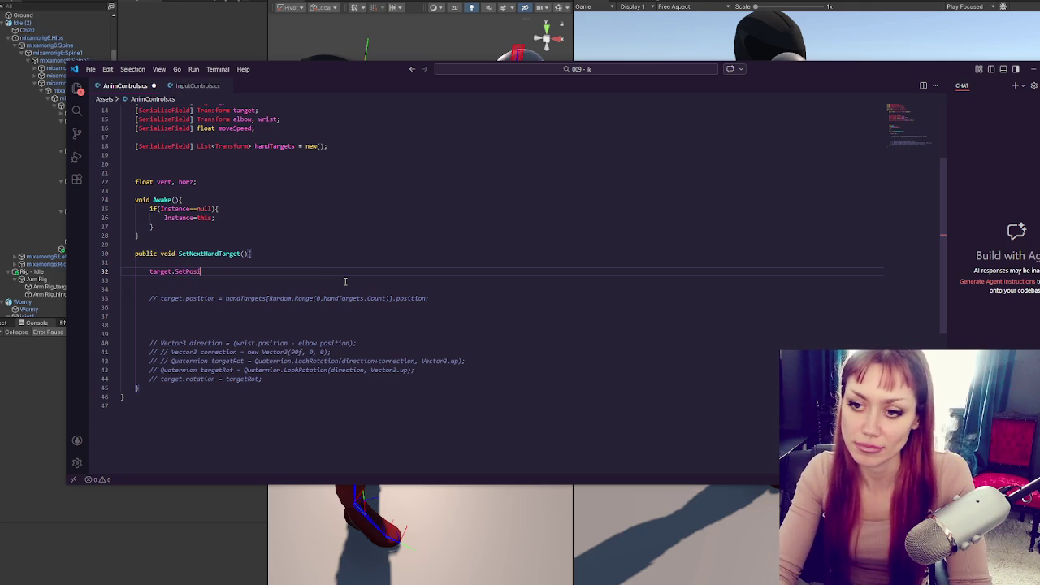
text(Rotation()
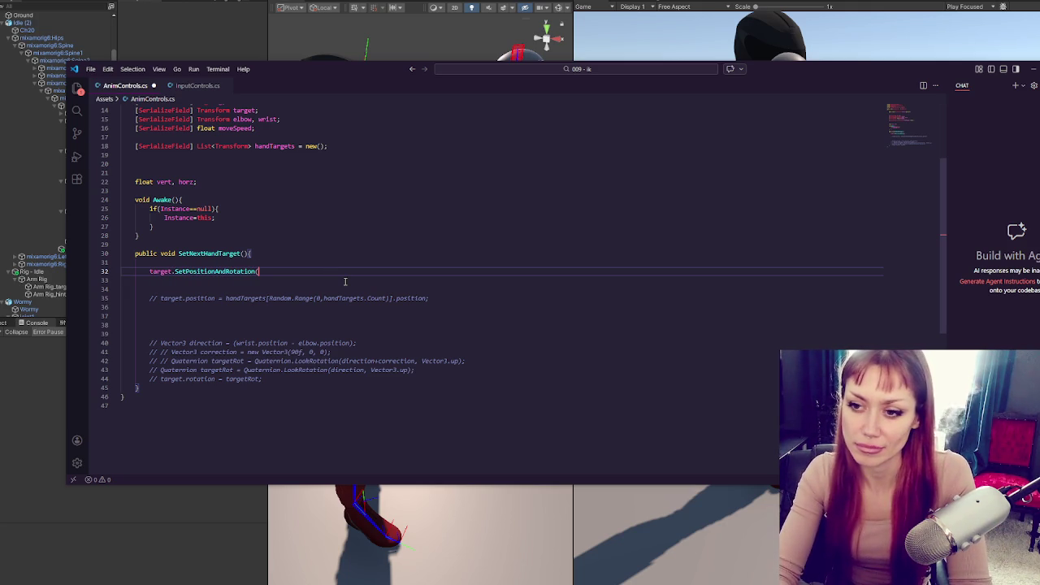
text();)
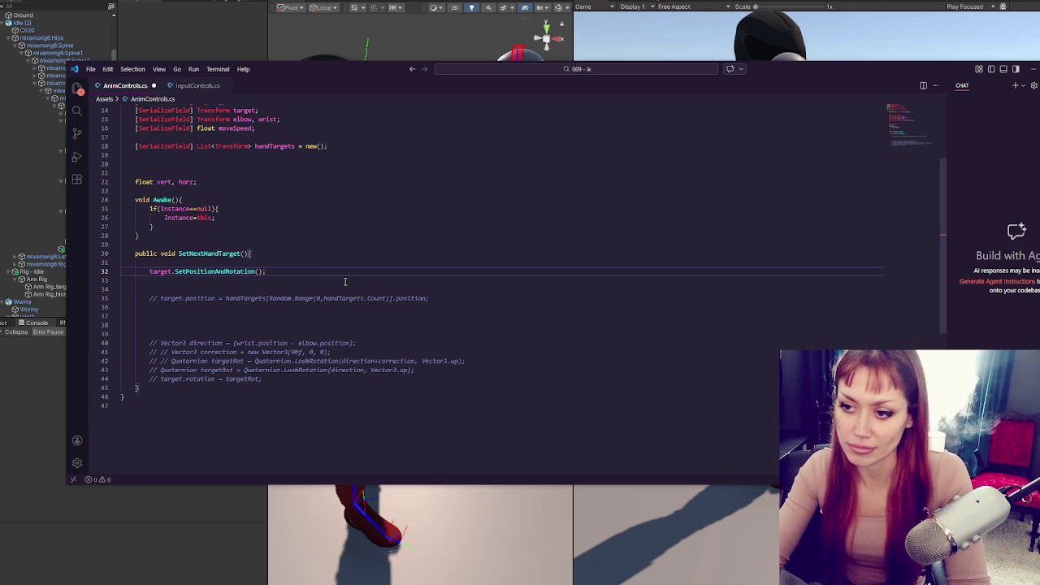
- Declare Transform randTarget from a random handTargets entry and pass randTarget into the call
drag(224, 297, 430, 298)
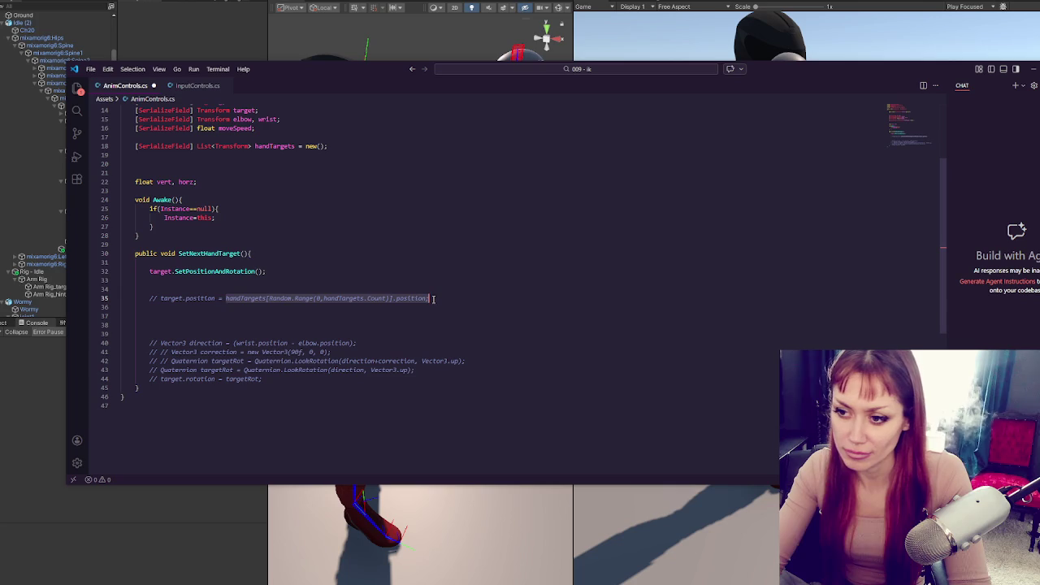
click(377, 255)
key(Return)
key(Return)
text(Tran)
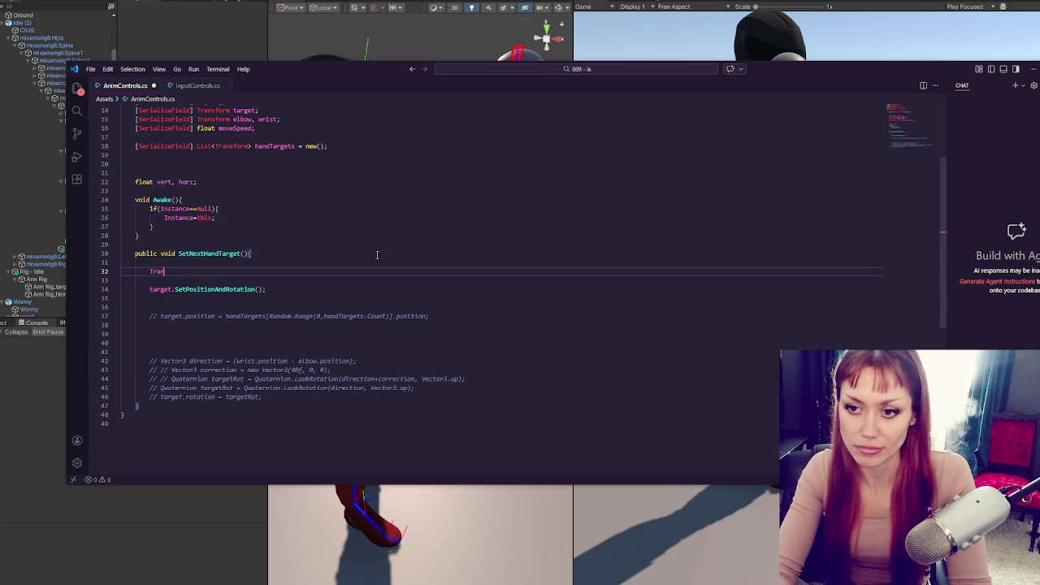
text(sform rond)
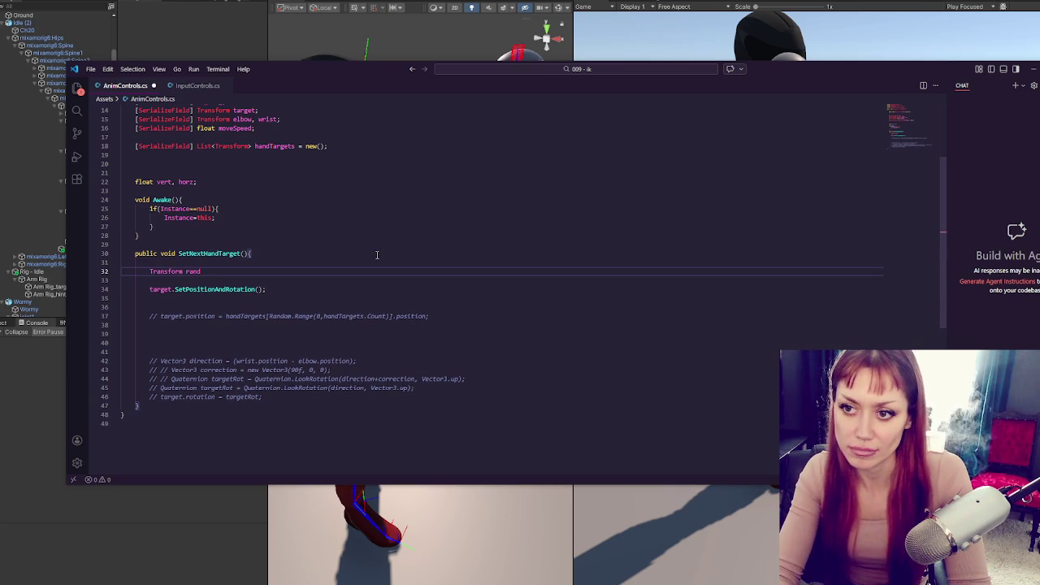
text(Target)
key(Tab)
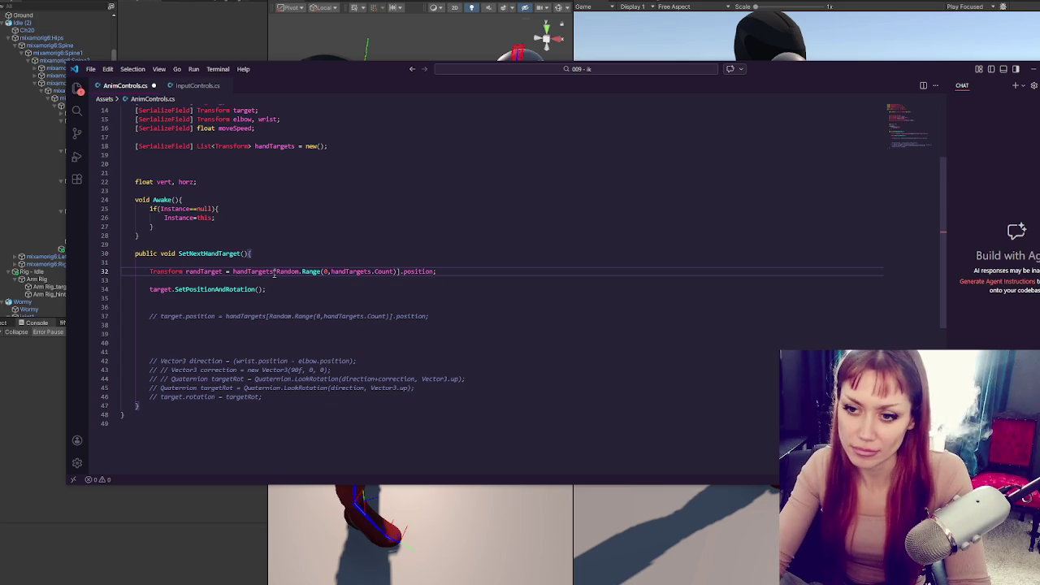
click(259, 290)
text(randTarget)
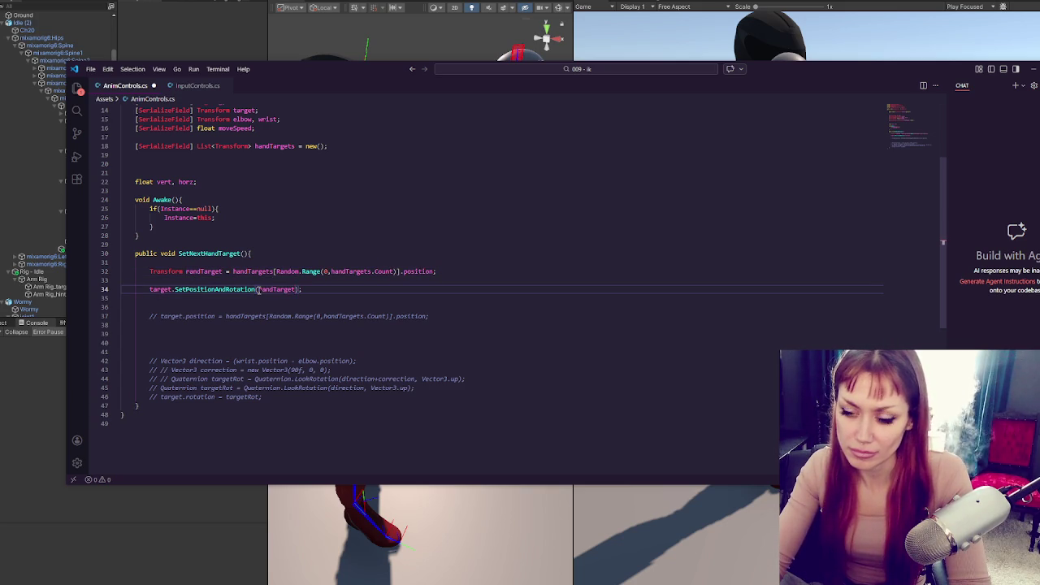
click(23, 203)
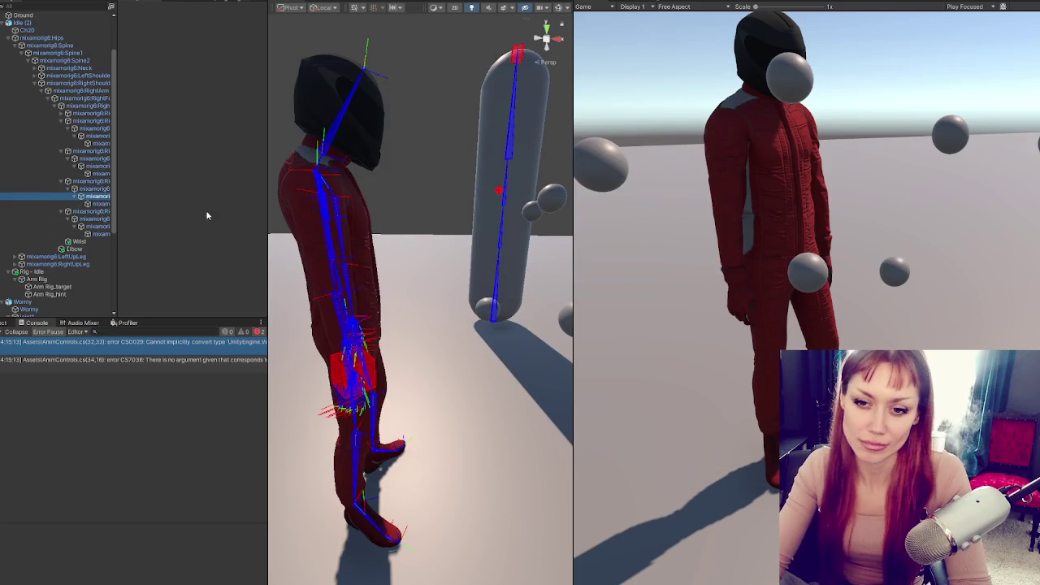
- Fix the first error by passing randTarget.position and randTarget.rotation to SetPositionAndRotation
double_click(163, 342)
click(296, 308)
text(.position, randTarget.rotation);)
key(alt+Tab)
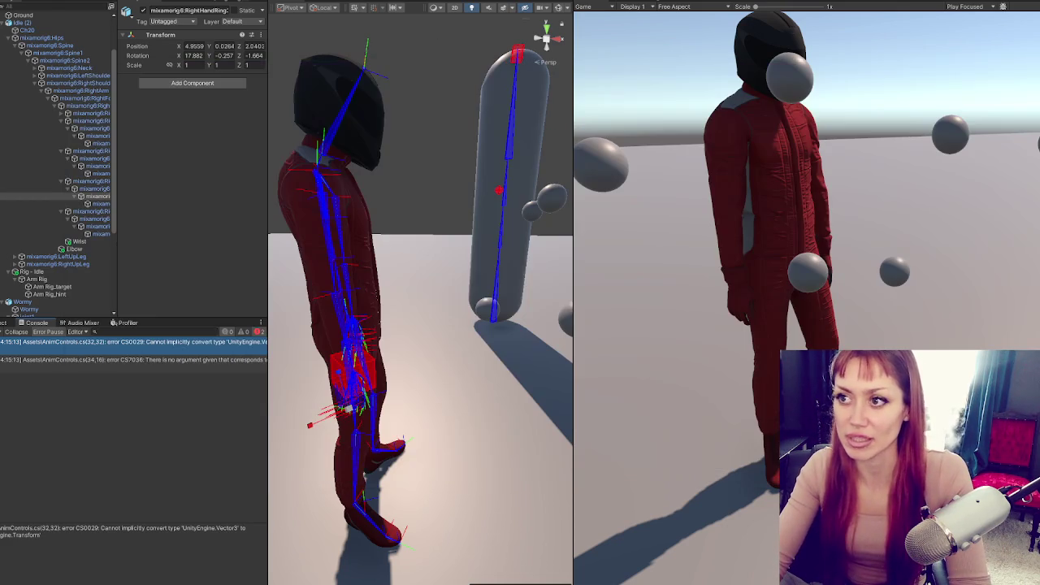
- Delete .position from the randTarget declaration on line 32 and recompile in Unity
double_click(200, 347)
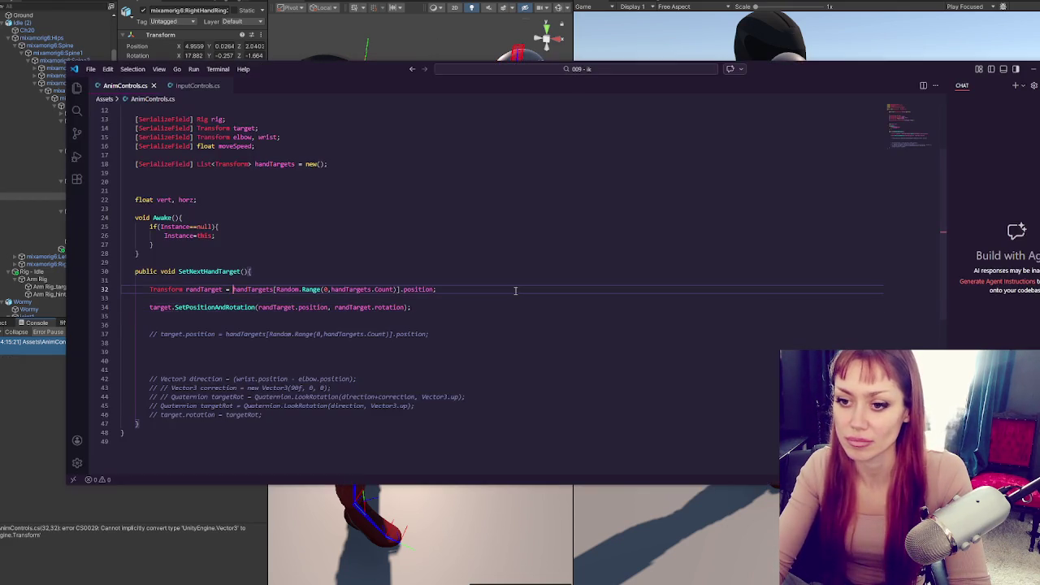
double_click(242, 290)
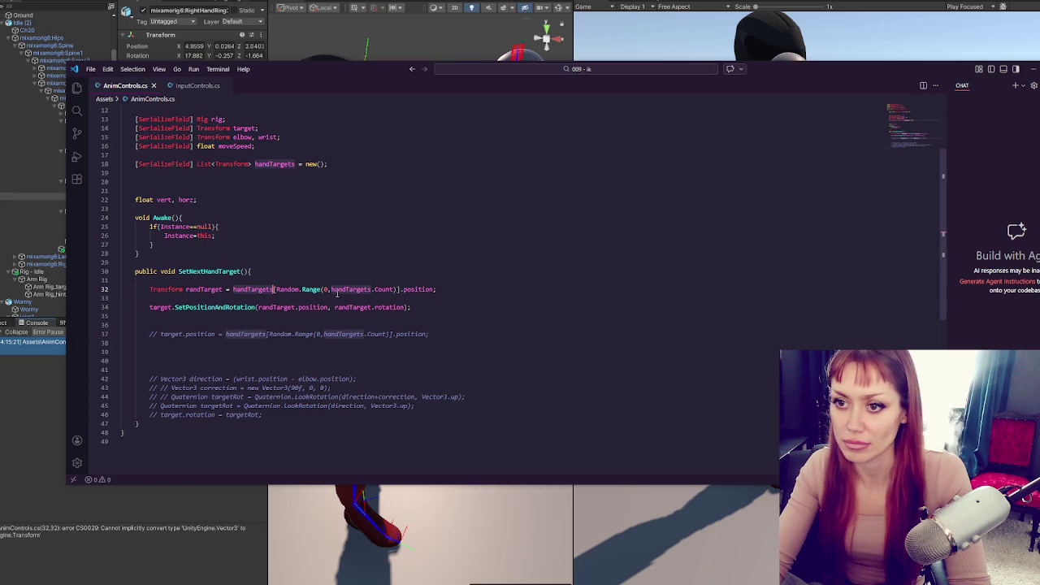
click(419, 291)
double_click(419, 290)
key(BackSpace)
key(BackSpace)
click(32, 434)
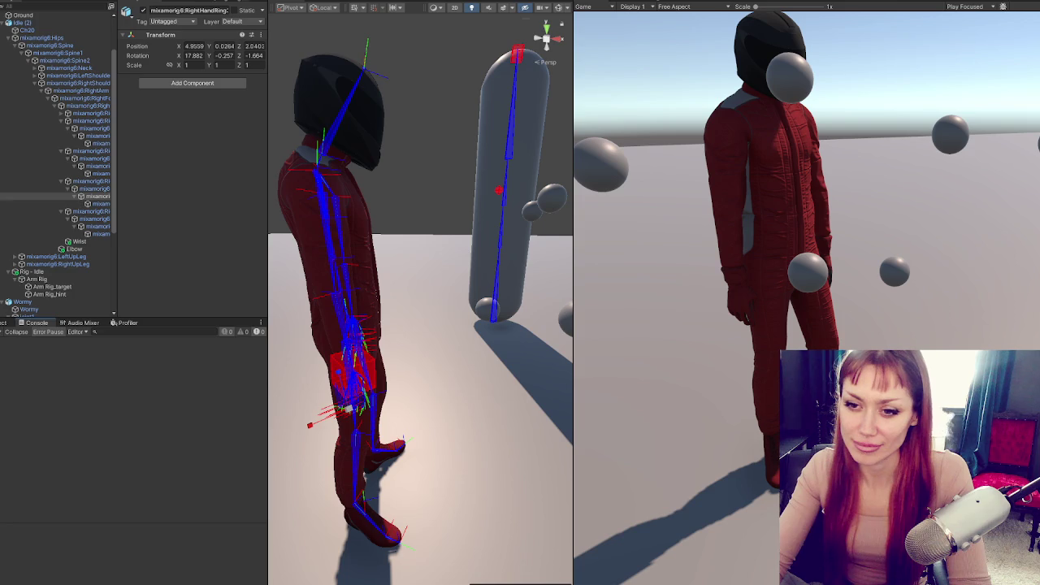
click(5, 322)
scroll(54, 26, up, 3)
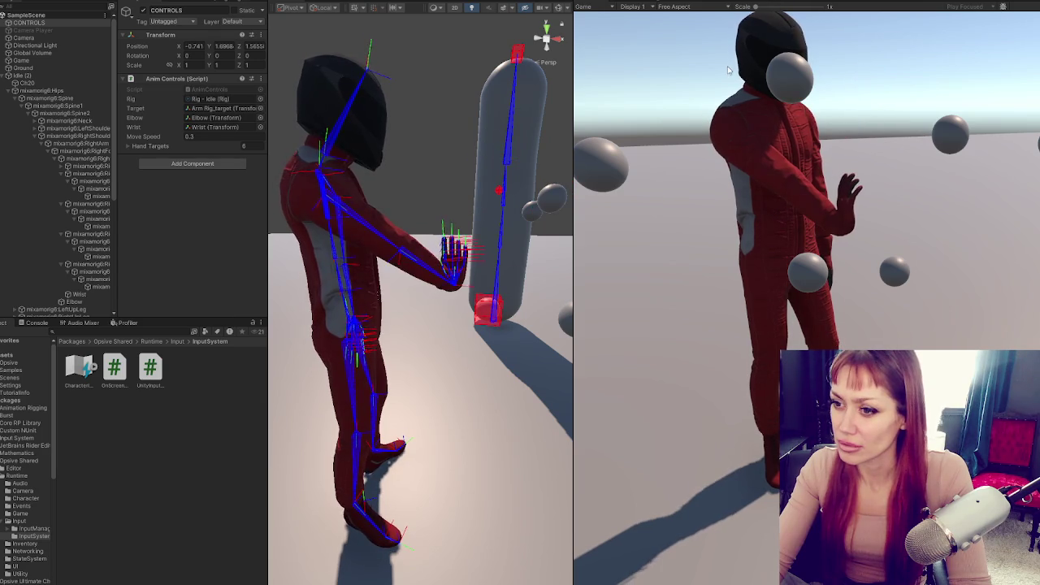
- Select a sphere target and orbit the scene to check the hand reaching it
click(551, 197)
mouse_move(550, 197)
mouse_down()
mouse_move(433, 257)
mouse_move(536, 279)
mouse_up()
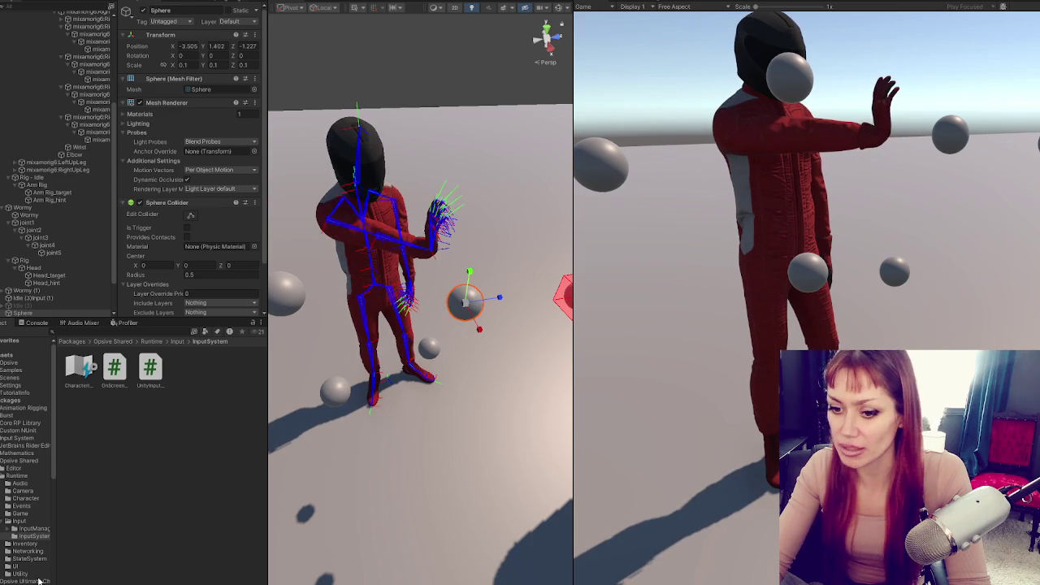
key(alt+Tab)
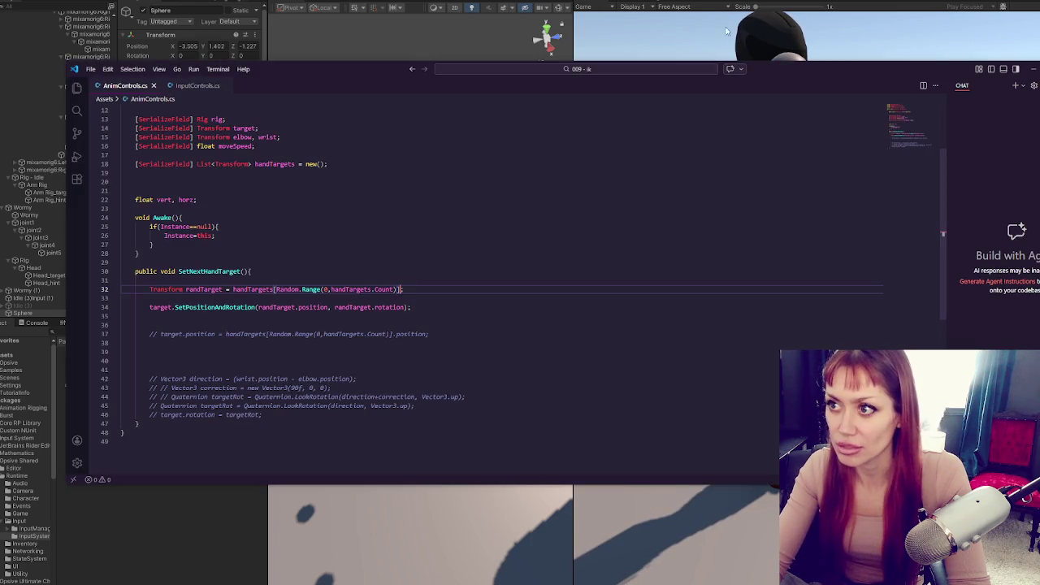
key(alt+Tab)
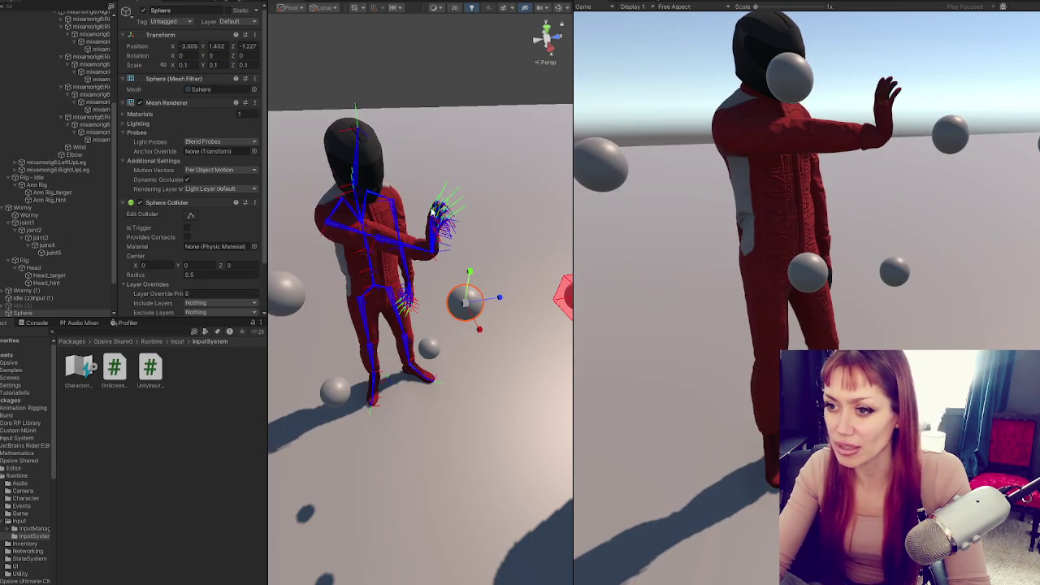
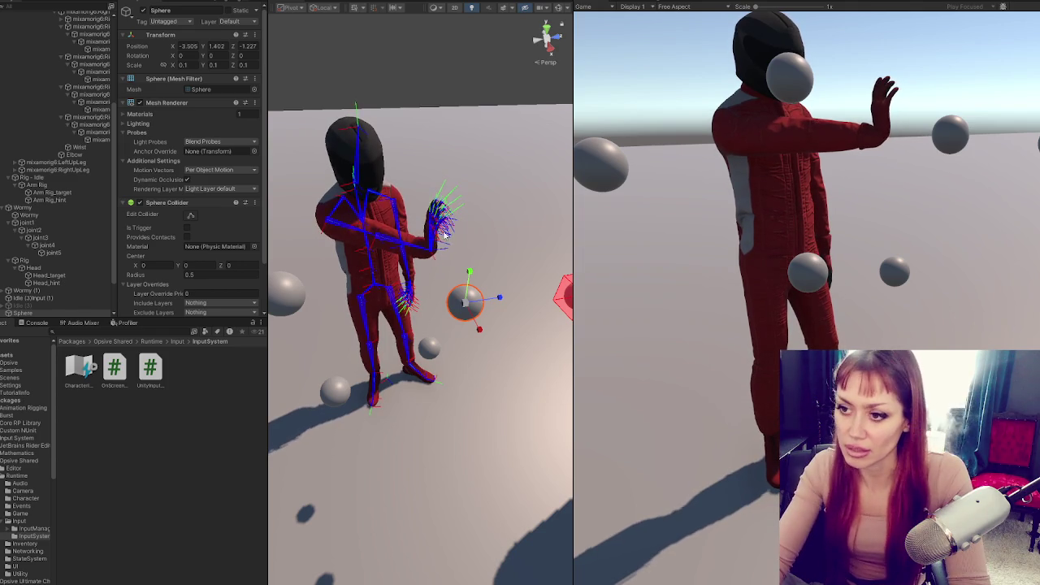
- Select mixamorig6:RightHand, orbit the Scene view to check its pose, then bring AnimControls.cs forward
click(446, 234)
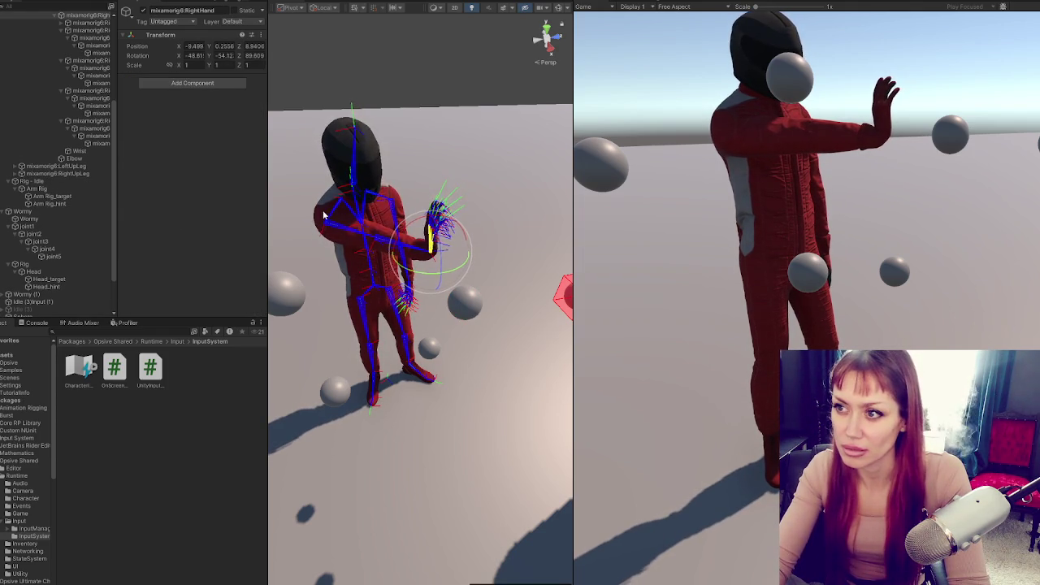
mouse_move(417, 224)
mouse_down()
mouse_move(495, 176)
mouse_move(410, 222)
mouse_up()
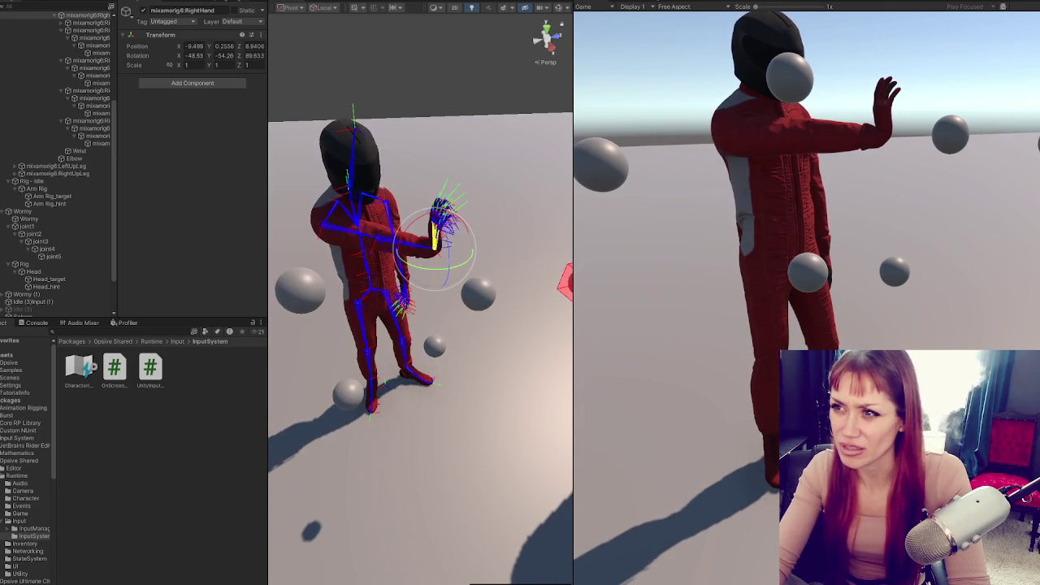
key(alt+Tab)
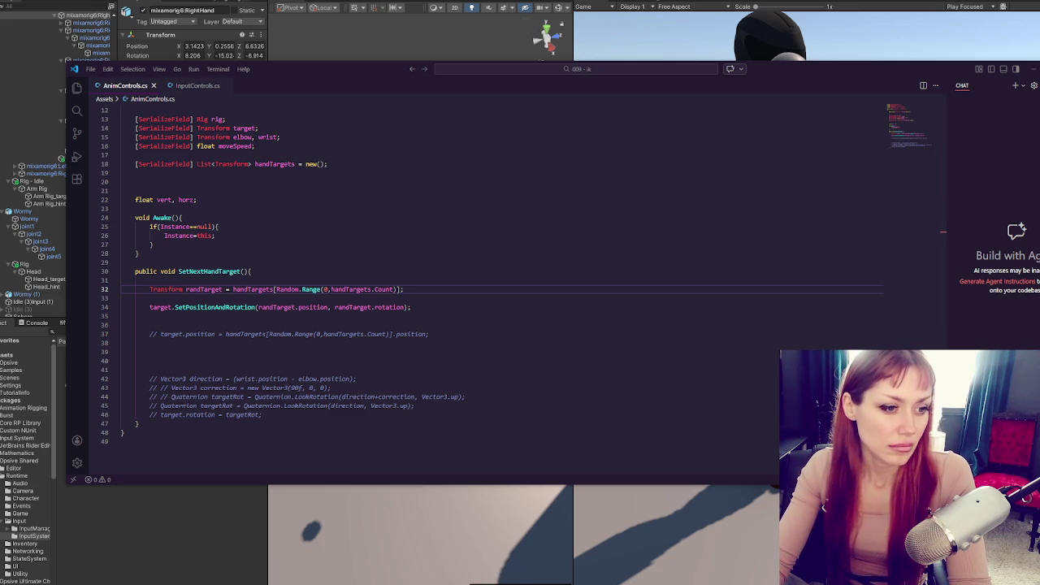
- Add a line 'Quaternion newRot = randTarget.rotation * Quaternion…' below line 32
click(444, 295)
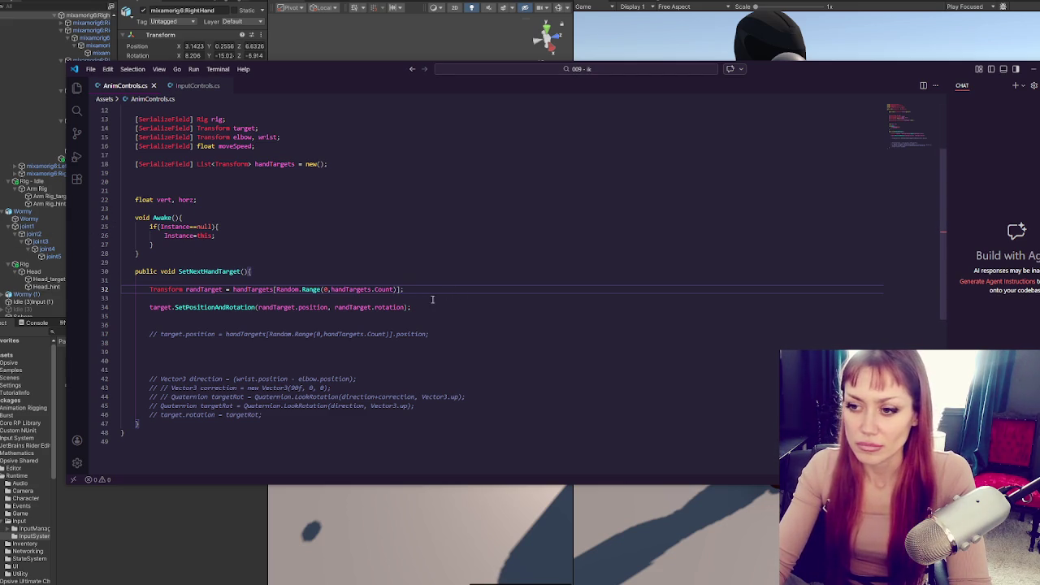
key(Return)
key(Return)
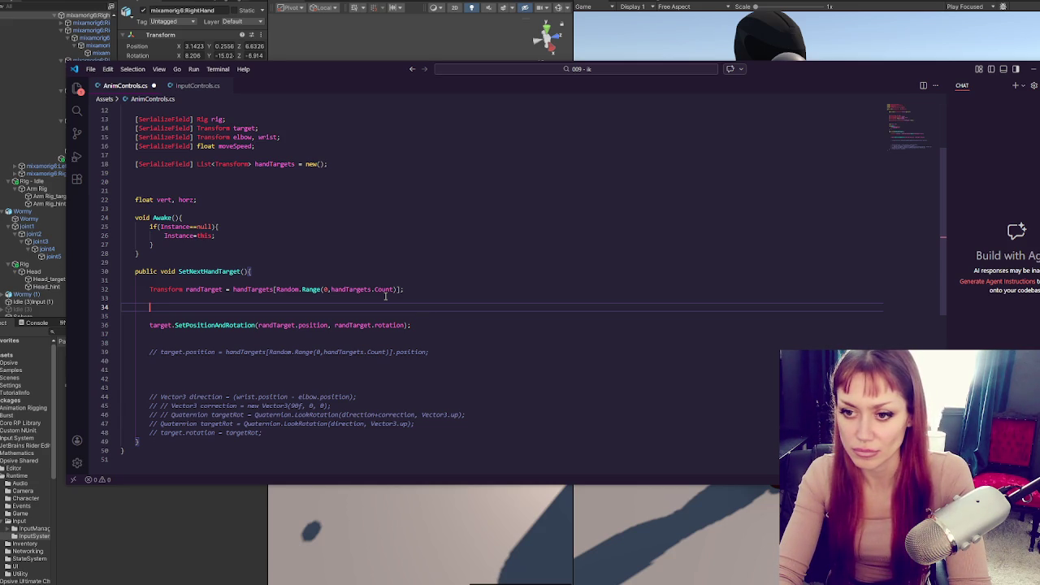
text(Quaternion)
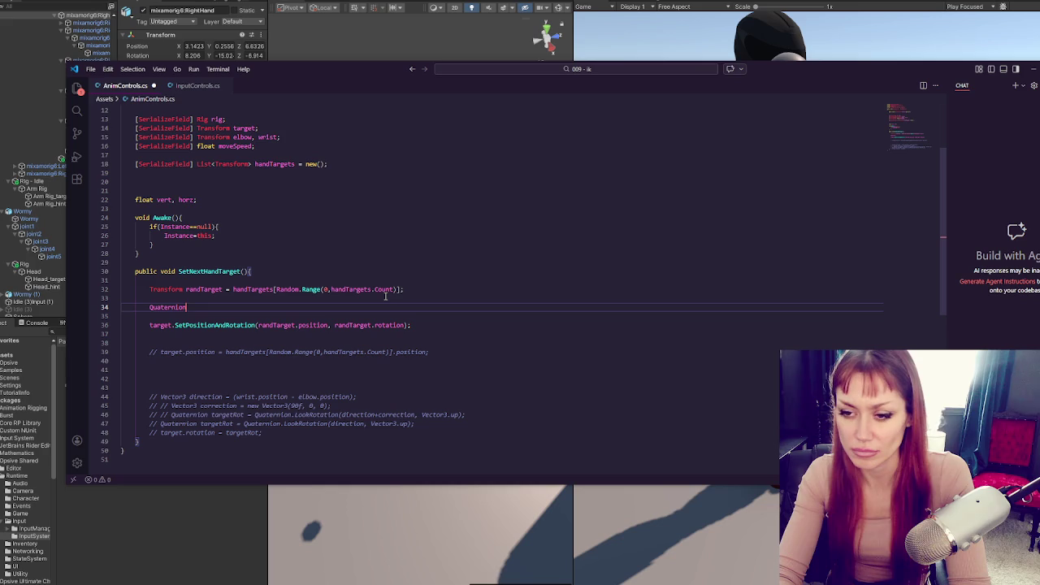
text( newRot)
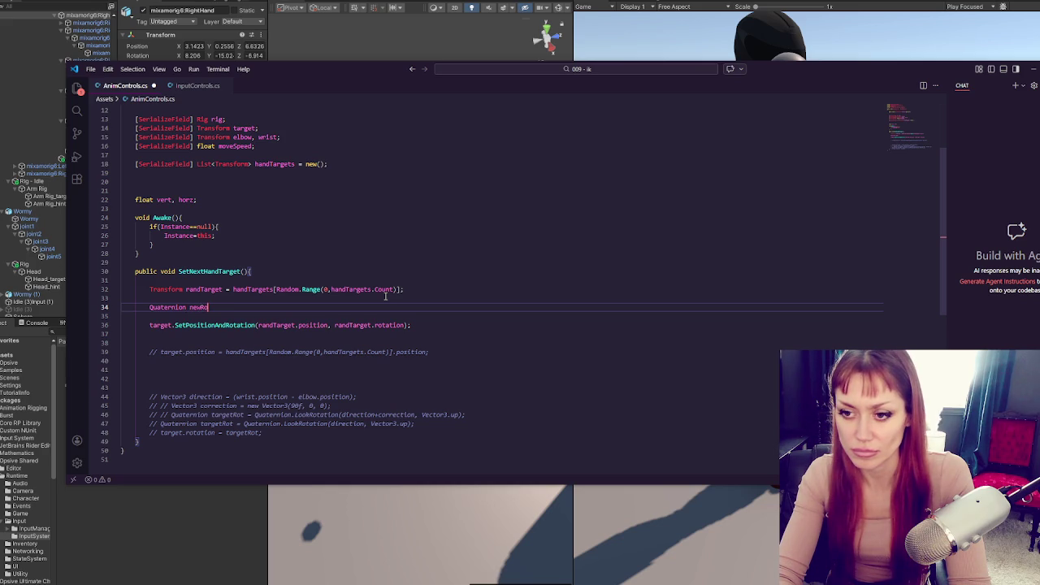
text( =)
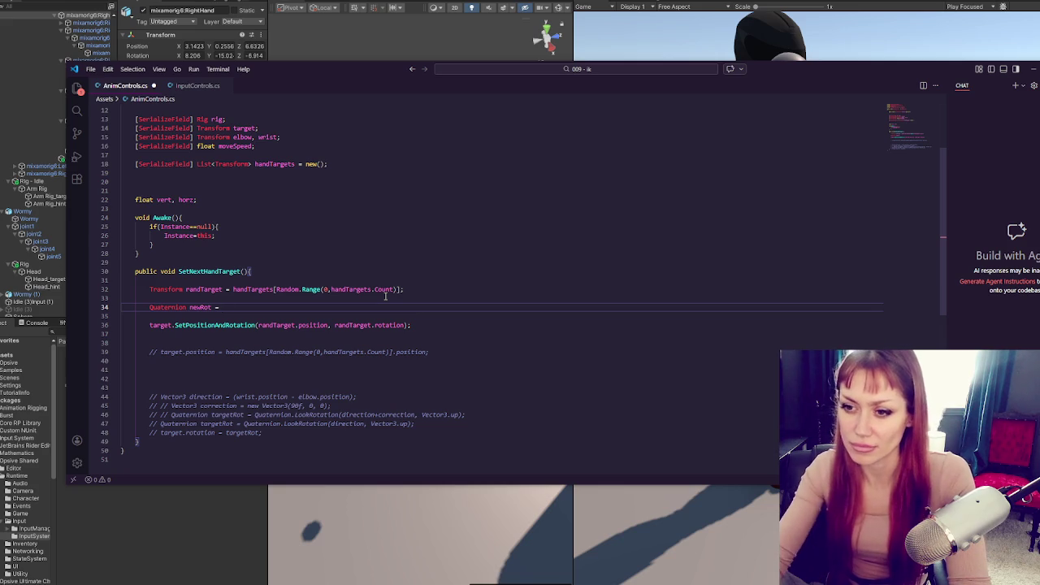
click(373, 325)
click(249, 308)
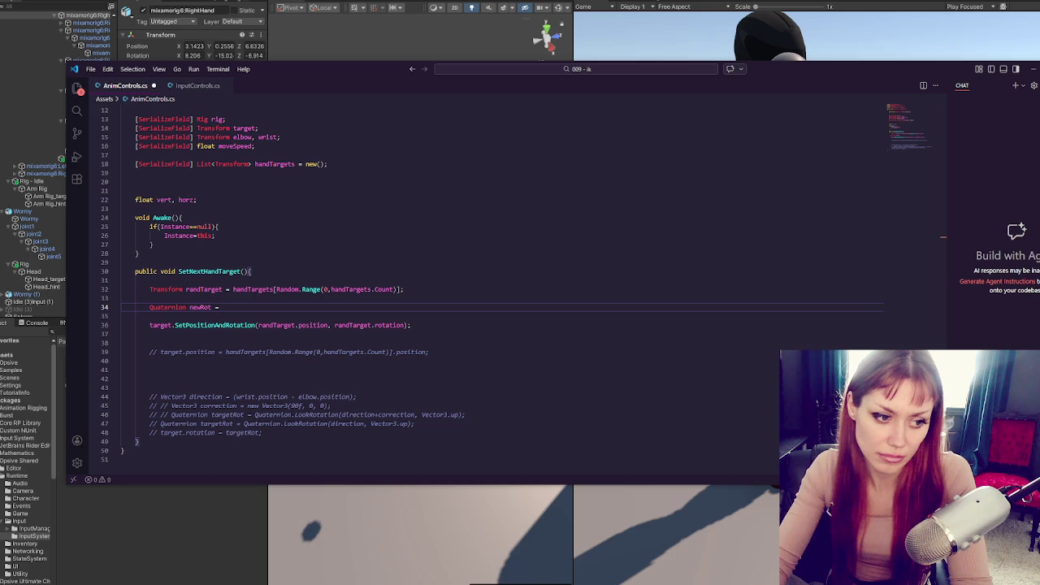
drag(335, 325, 404, 325)
key(ctrl+c)
click(258, 306)
key(ctrl+v)
text(*)
key(BackSpace)
key(BackSpace)
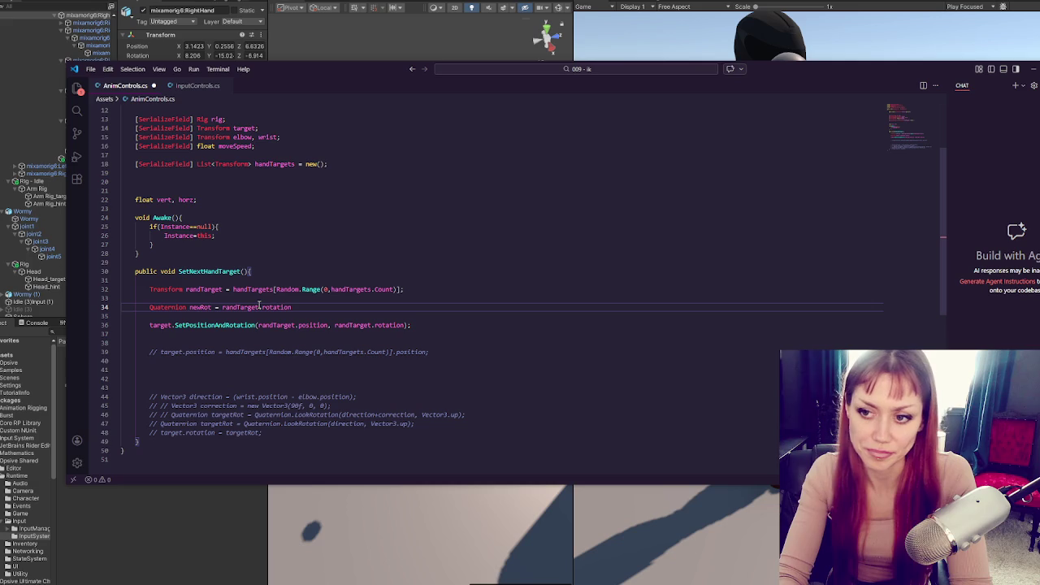
text( * Quat)
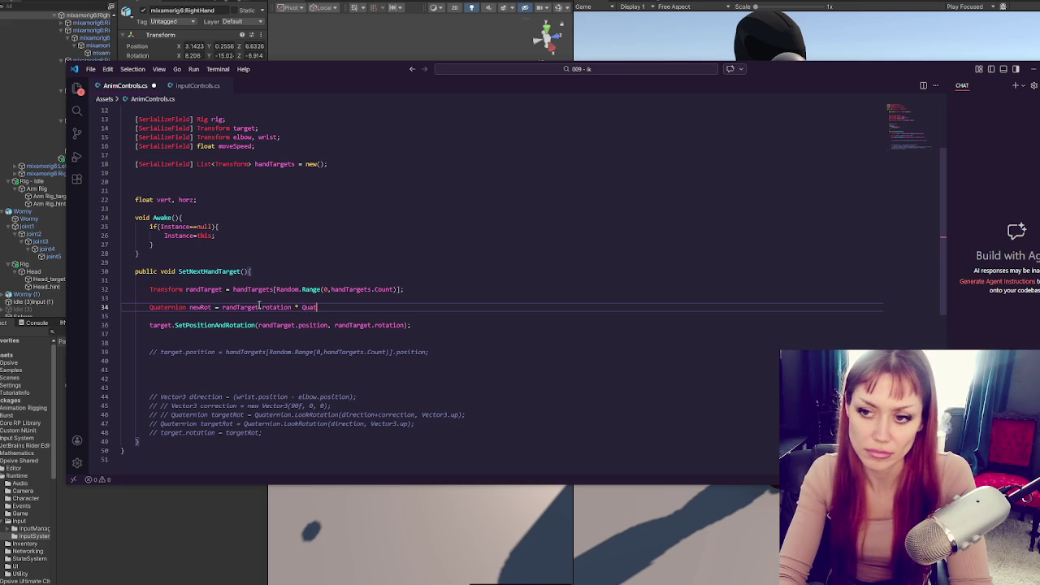
text(ernion.Euler(90f, 0 0);)
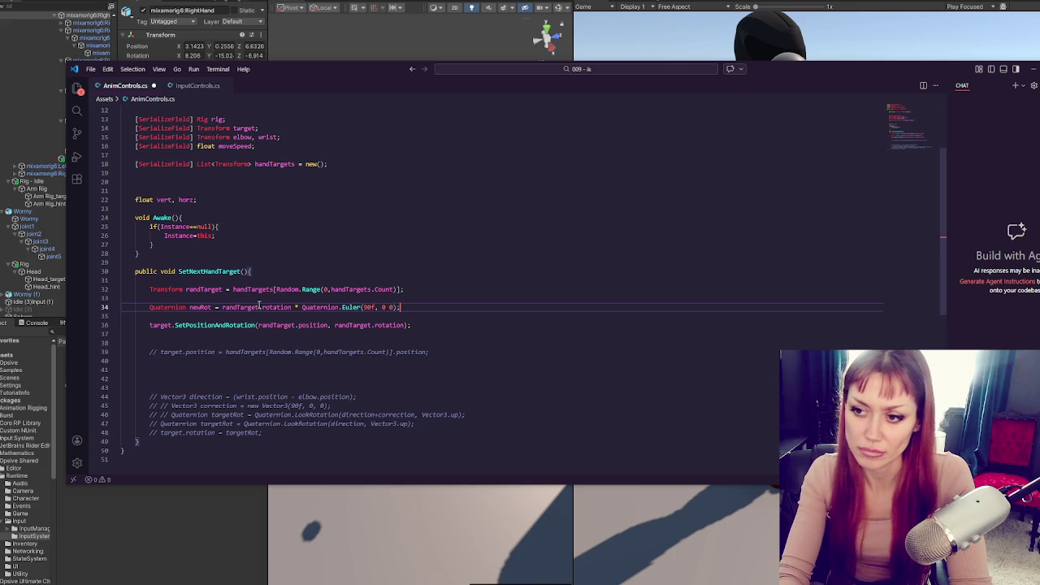
- Replace the randTarget.rotation argument on line 36 with newRot, then return to Unity
click(414, 317)
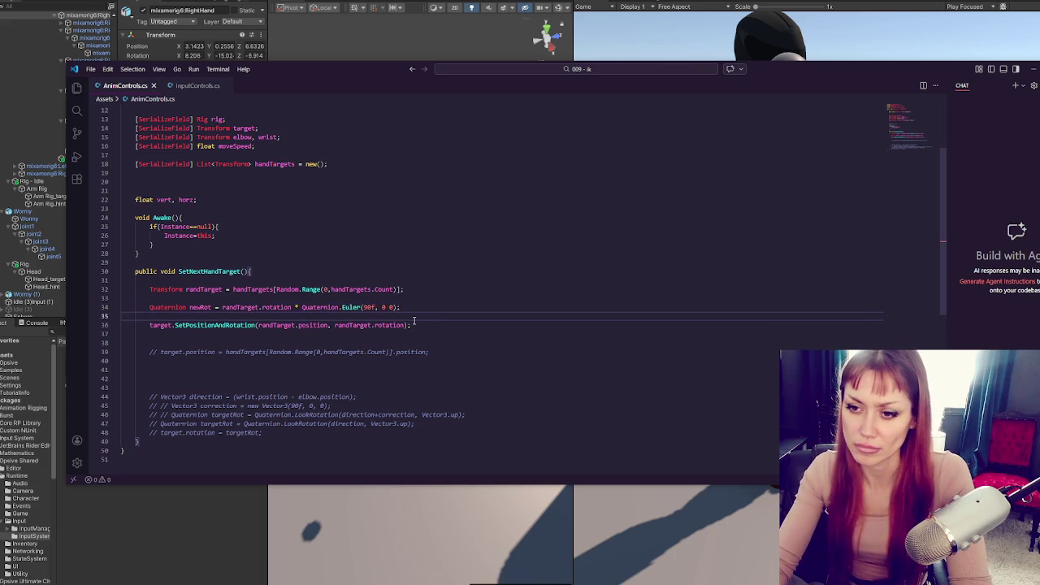
double_click(201, 307)
drag(336, 324, 407, 325)
key(ctrl+v)
click(512, 321)
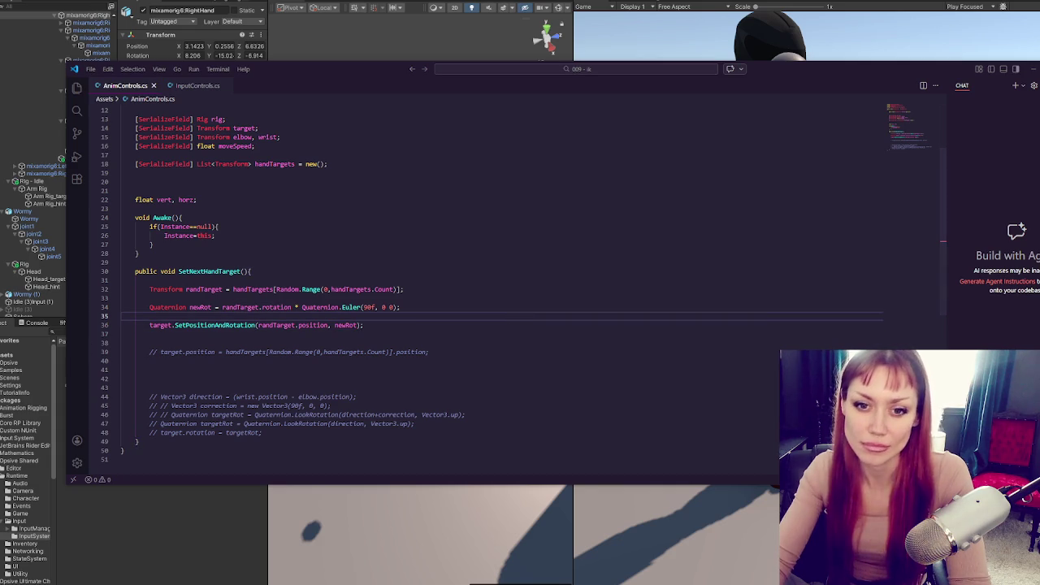
key(alt+Tab)
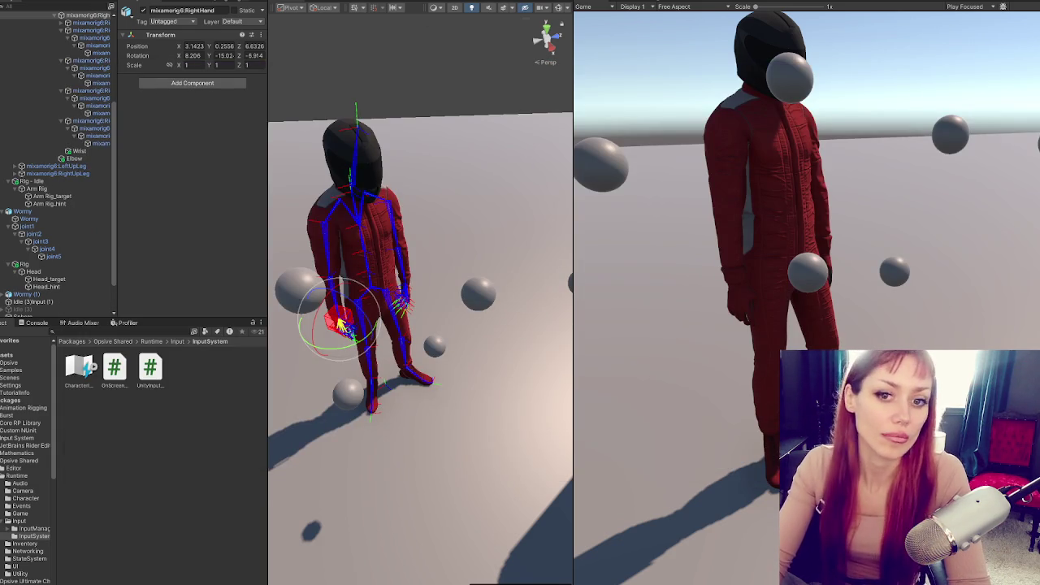
- Fix the Console compile error by adding the missing comma in Euler(90f, 0, 0) and save
key(ctrl+p)
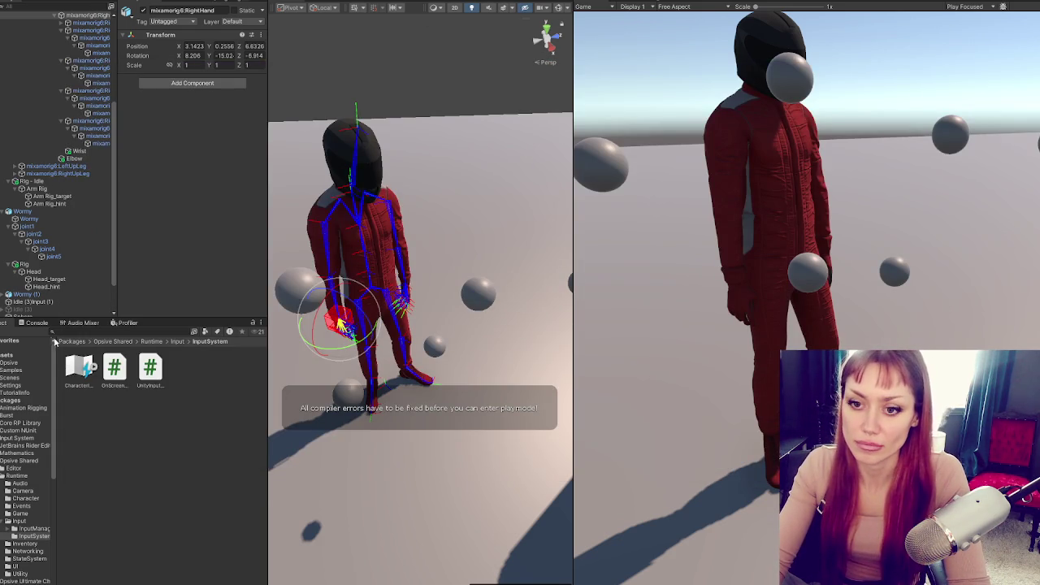
click(36, 322)
click(61, 342)
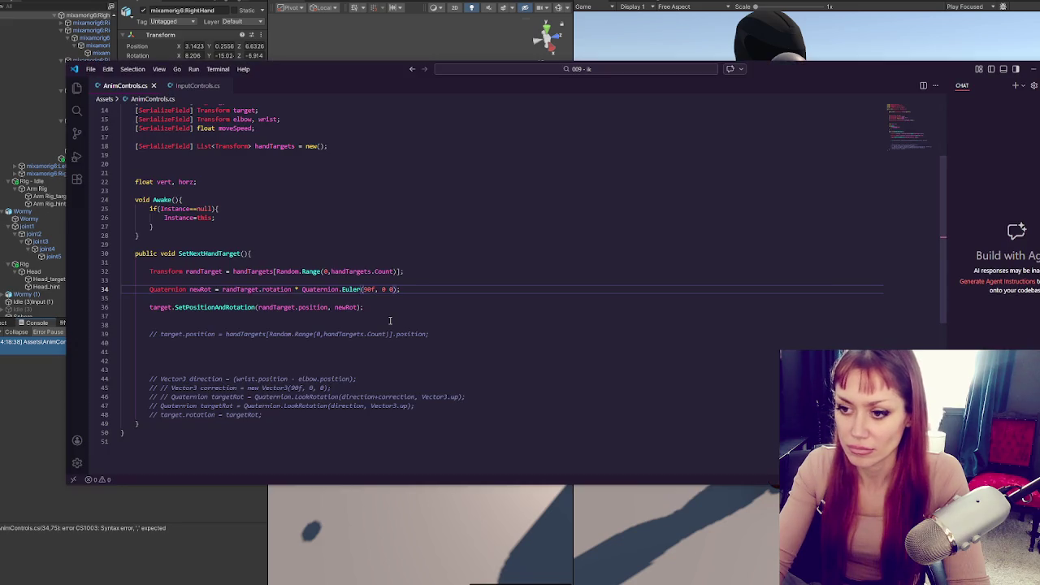
click(386, 289)
text(,)
key(ctrl+s)
- Run and stop Play mode to test the arm reaching, then return to AnimControls.cs
key(alt+Tab)
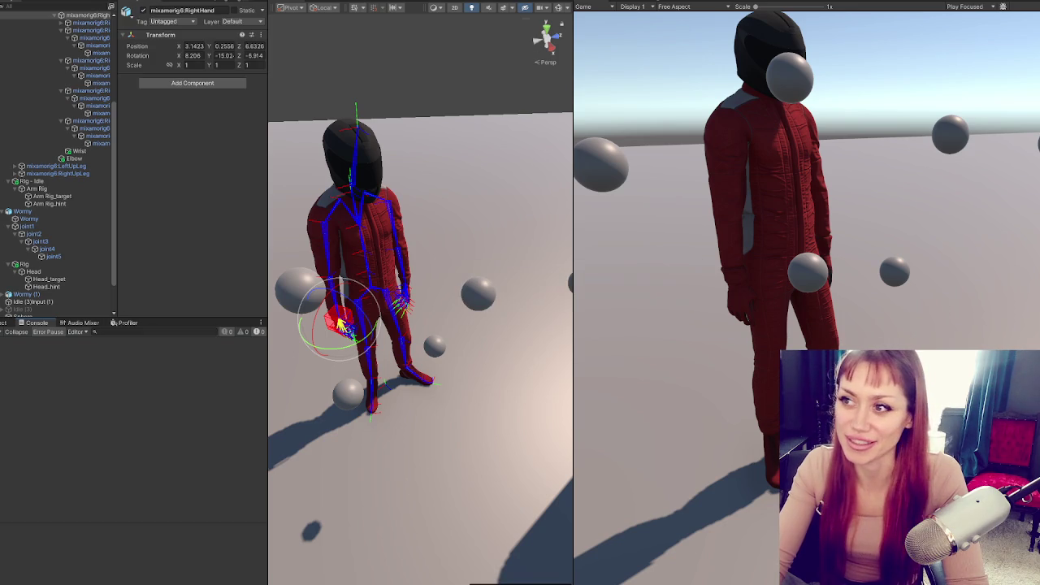
click(670, 1)
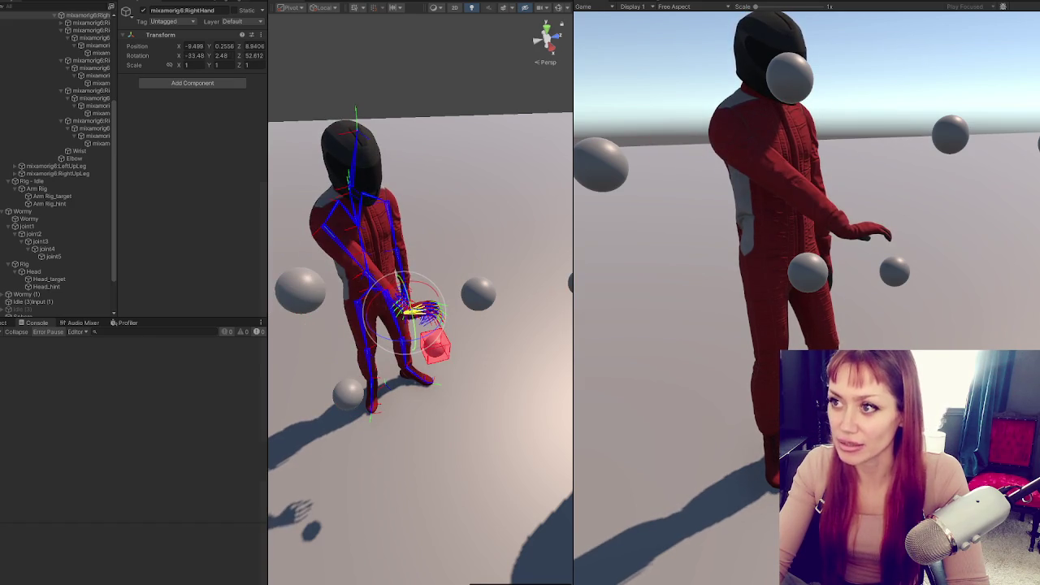
key(ctrl+p)
key(alt+Tab)
key(Down)
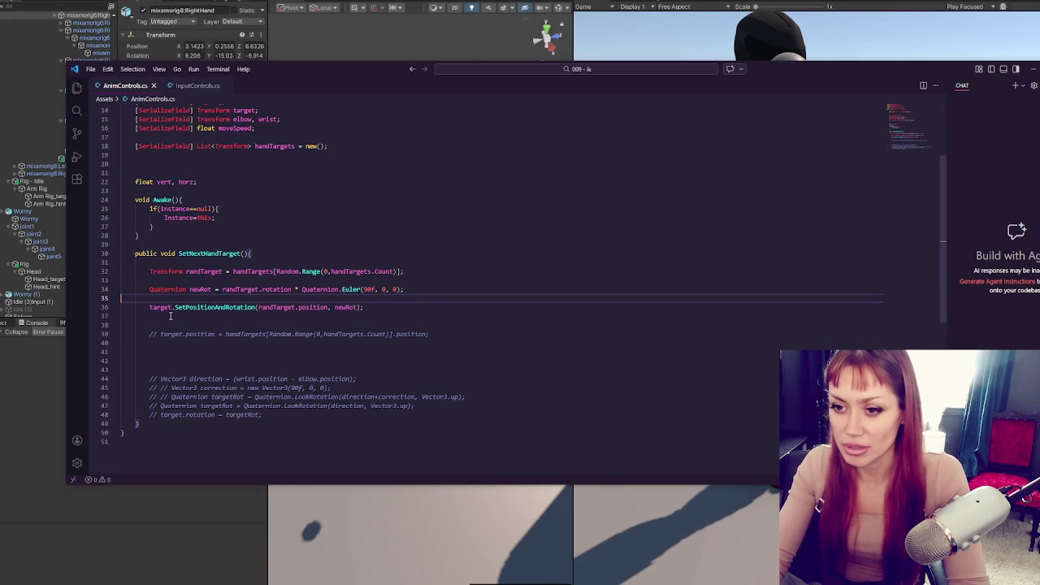
- Rename the randTarget variable to randPos on line 32
click(387, 272)
click(347, 307)
click(340, 265)
click(406, 289)
click(413, 281)
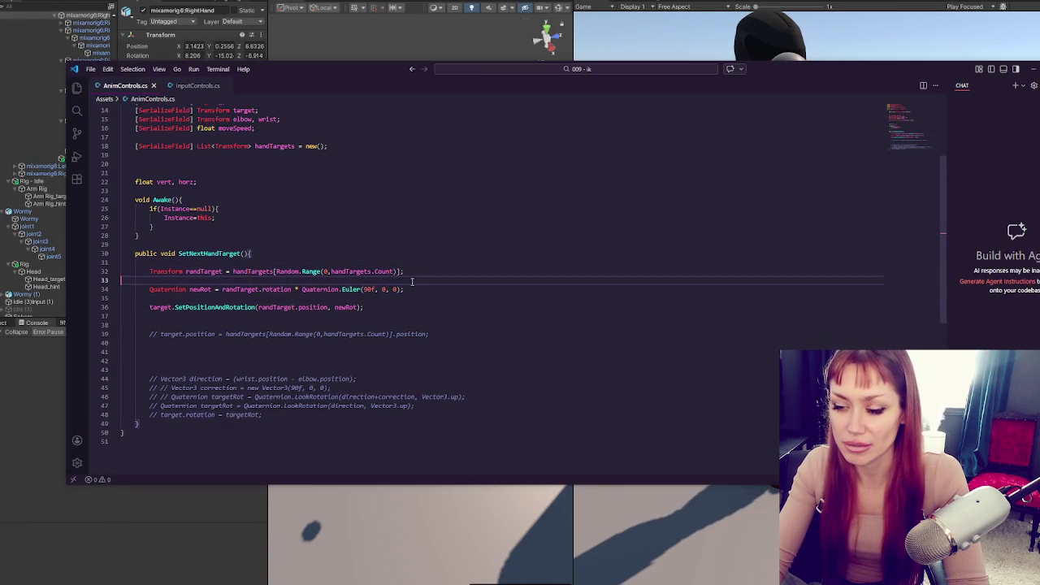
click(195, 272)
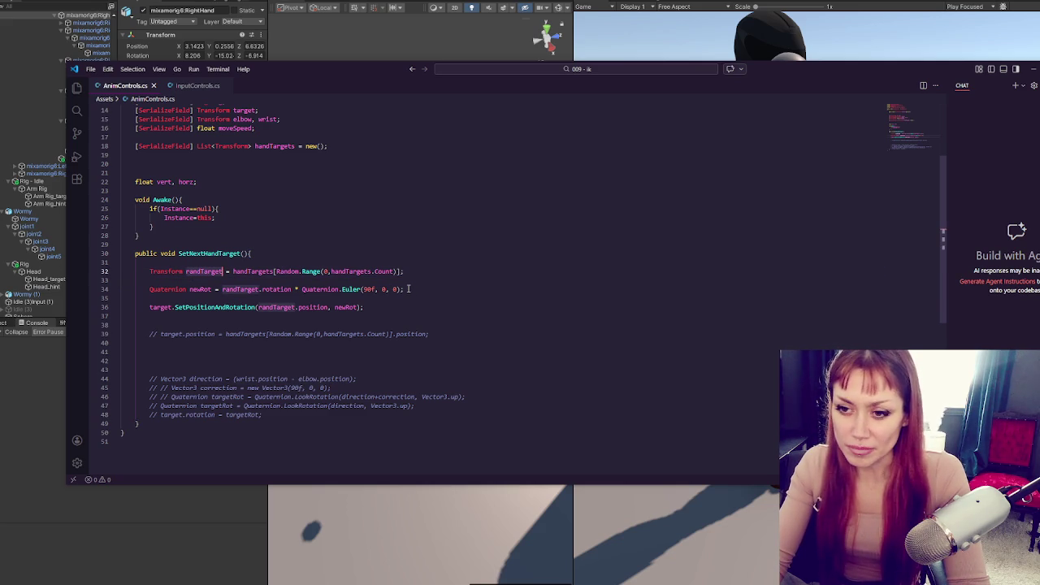
key(BackSpace)
key(BackSpace)
key(BackSpace)
text(Pos)
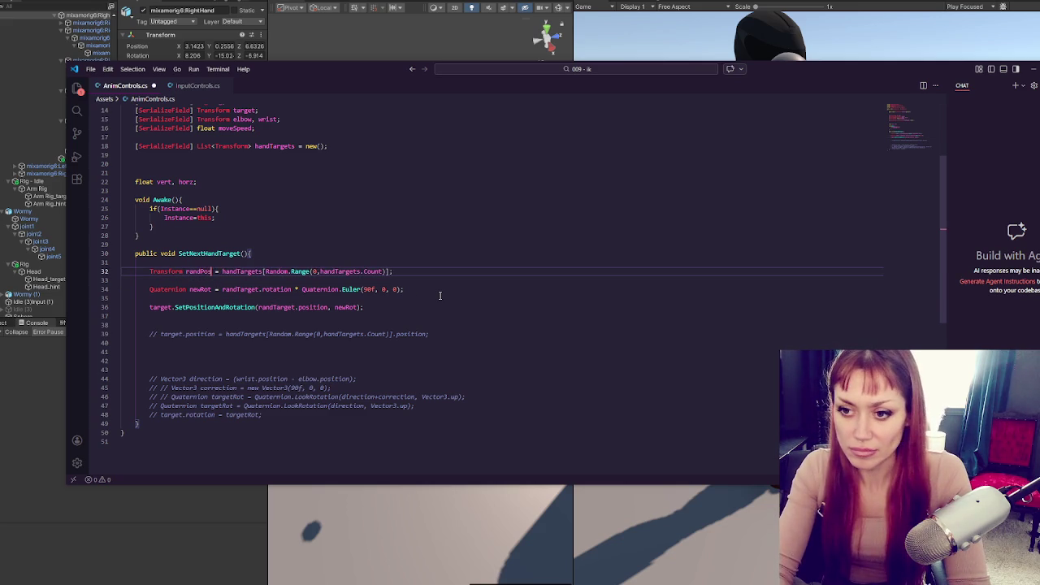
click(200, 289)
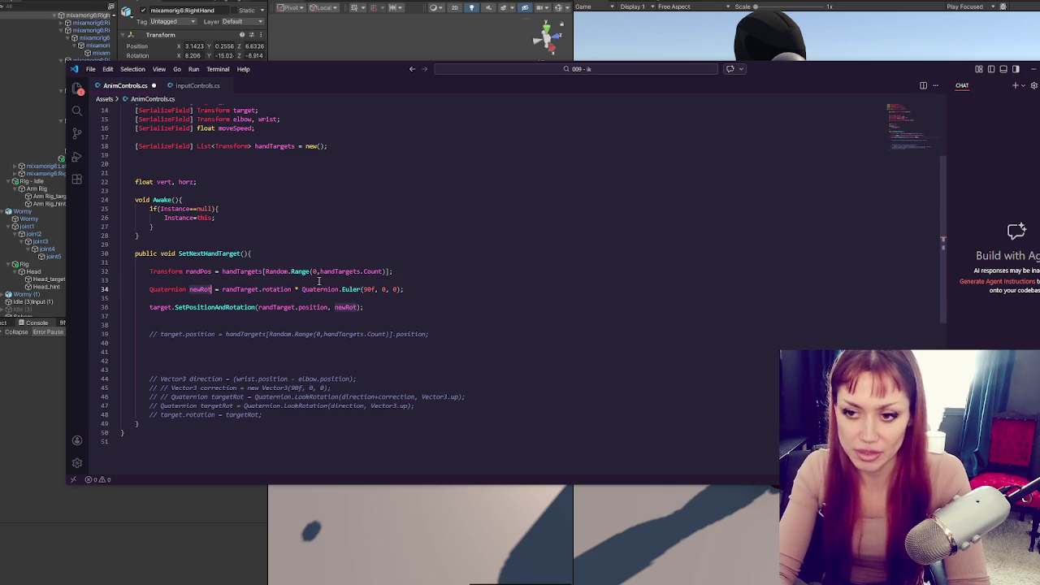
- Add a RotateHand(Quaternion quat) method below the function, beginning its body with 'return quat *'
click(215, 423)
key(Return)
key(Return)
key(Return)
scroll(226, 286, down, 3)
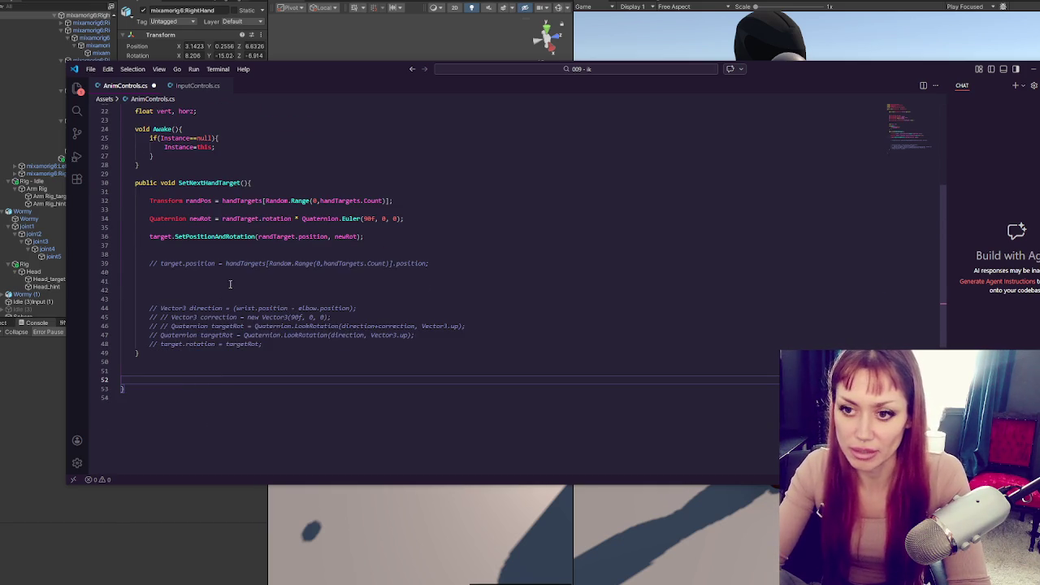
text(void Ro)
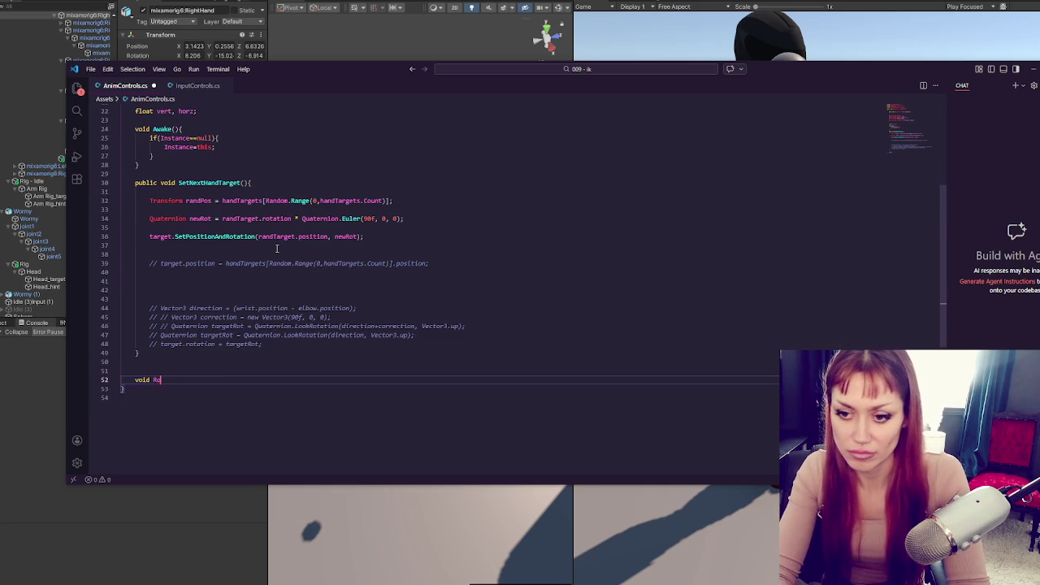
text((){)
key(Return)
click(281, 217)
click(196, 382)
click(260, 218)
click(197, 382)
text(Quaternion qu)
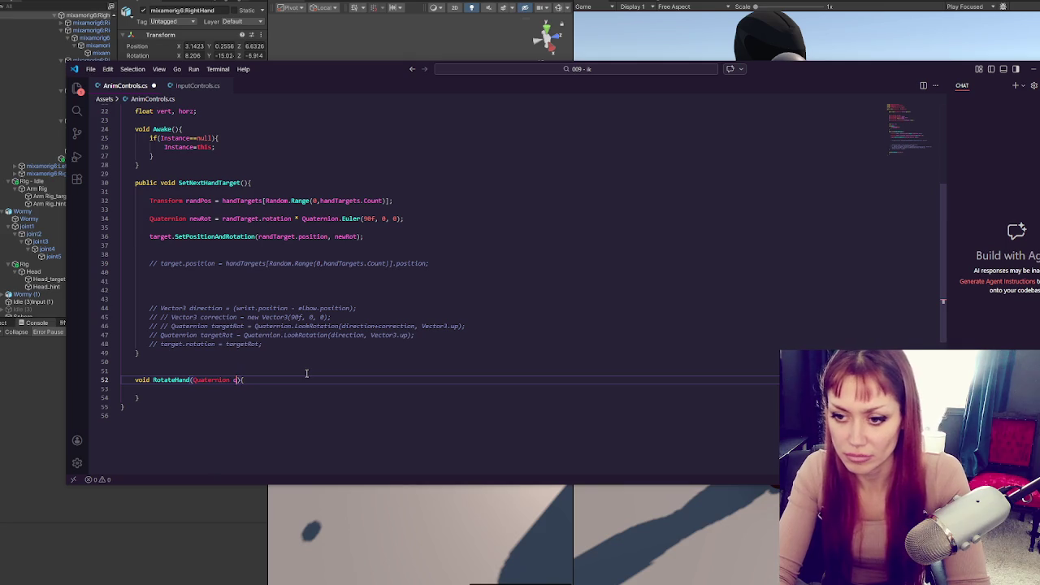
text(at)
click(297, 386)
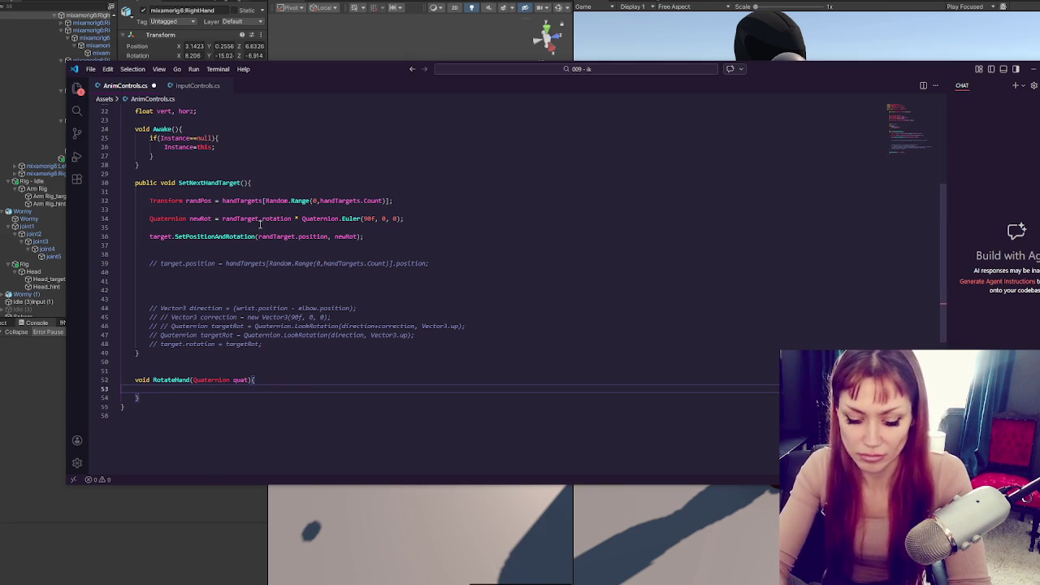
text(return quat)
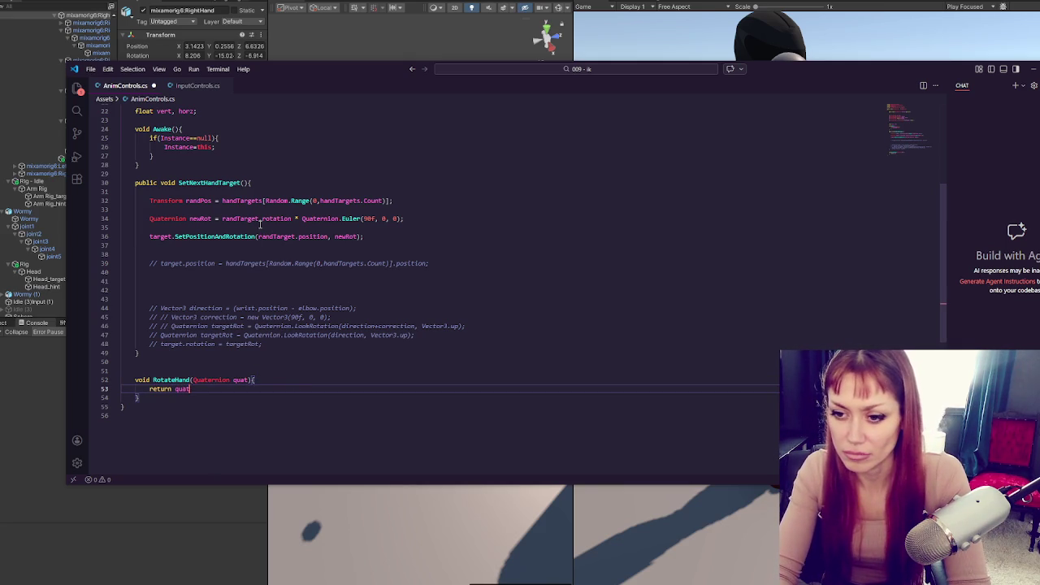
text( *)
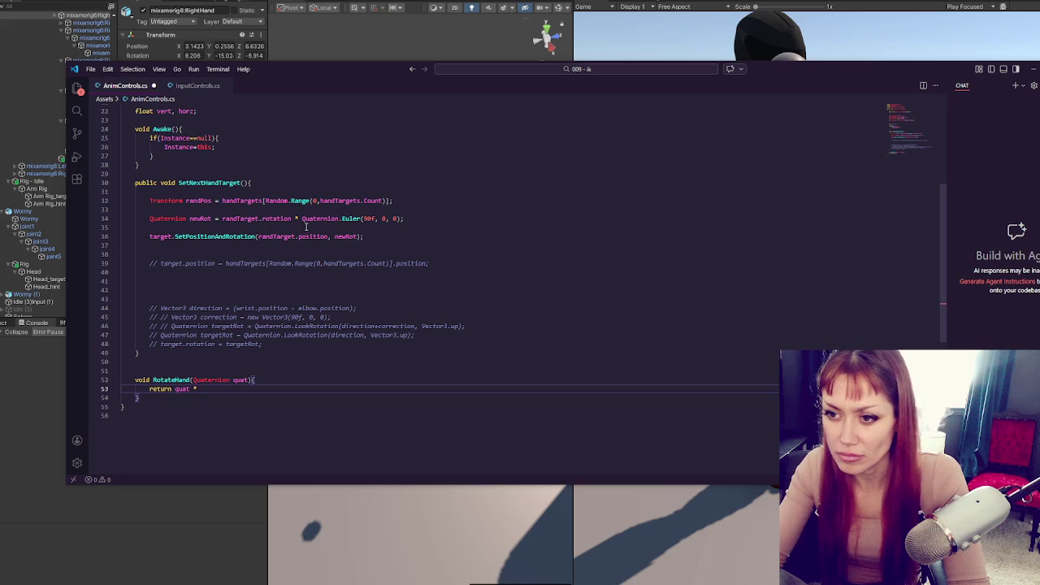
- Make RotateHand return Quaternion, giving quat * Quaternion.Euler(90f, 0, 0)
drag(302, 219, 418, 218)
key(ctrl+c)
click(241, 389)
key(ctrl+v)
click(134, 379)
double_click(136, 380)
text(Quaternion)
- Replace the newRot statement with a matchingRot Quaternion from wrist.position - elbow.position
drag(150, 219, 420, 219)
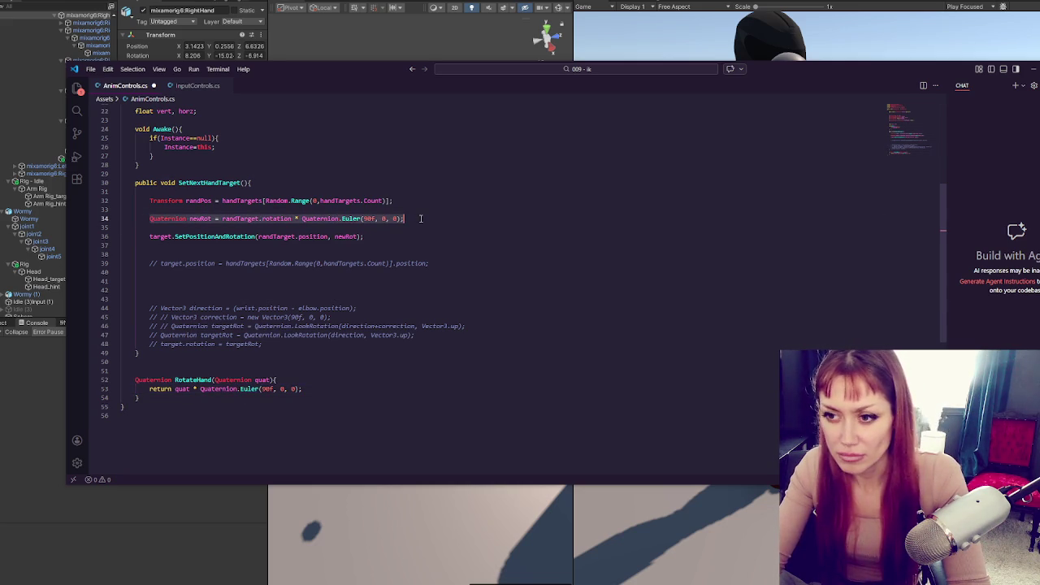
key(BackSpace)
double_click(192, 380)
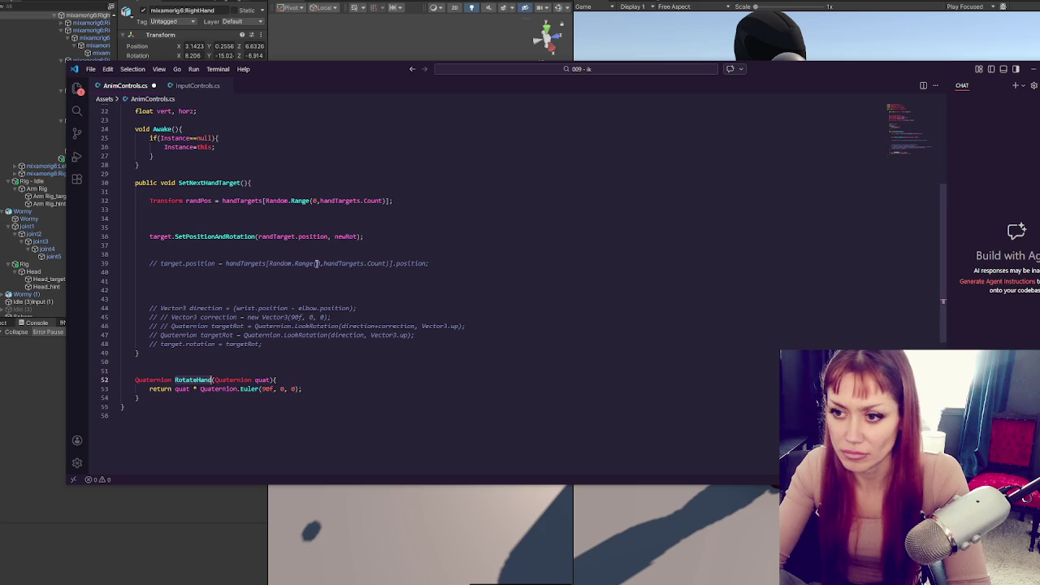
double_click(341, 237)
click(419, 219)
text(Quaternion)
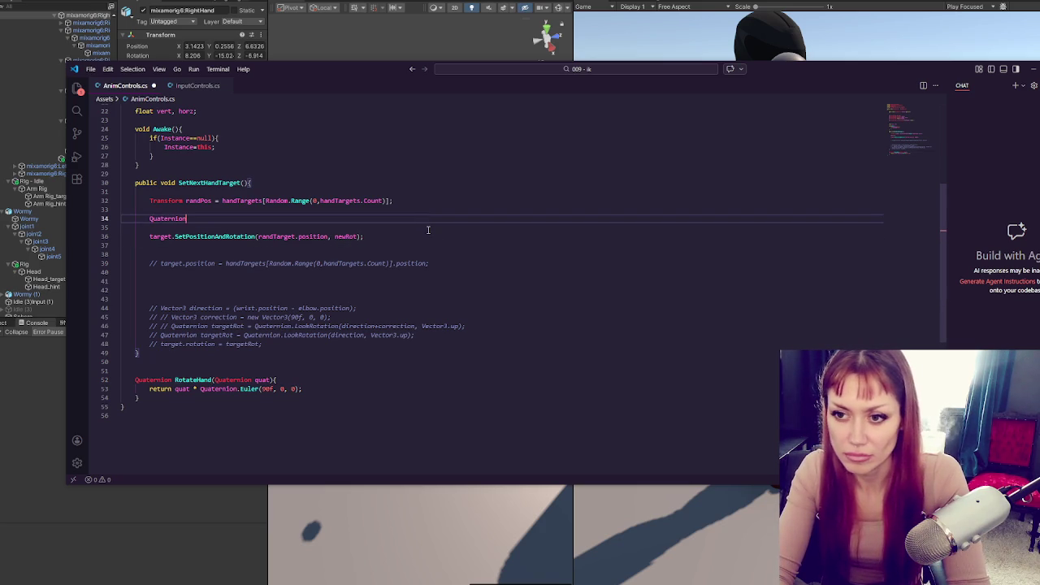
text( = )
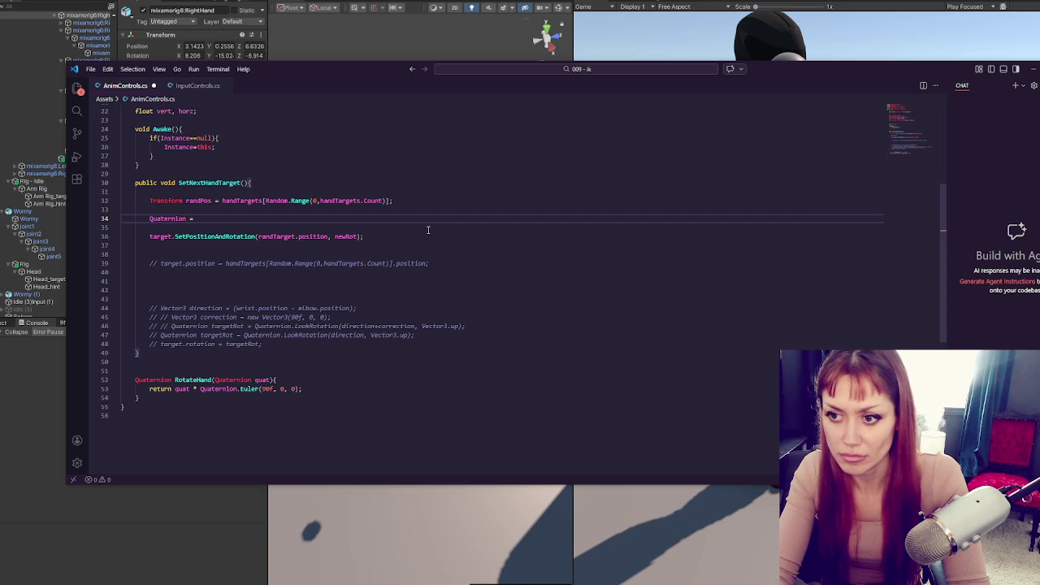
text( Quaternion)
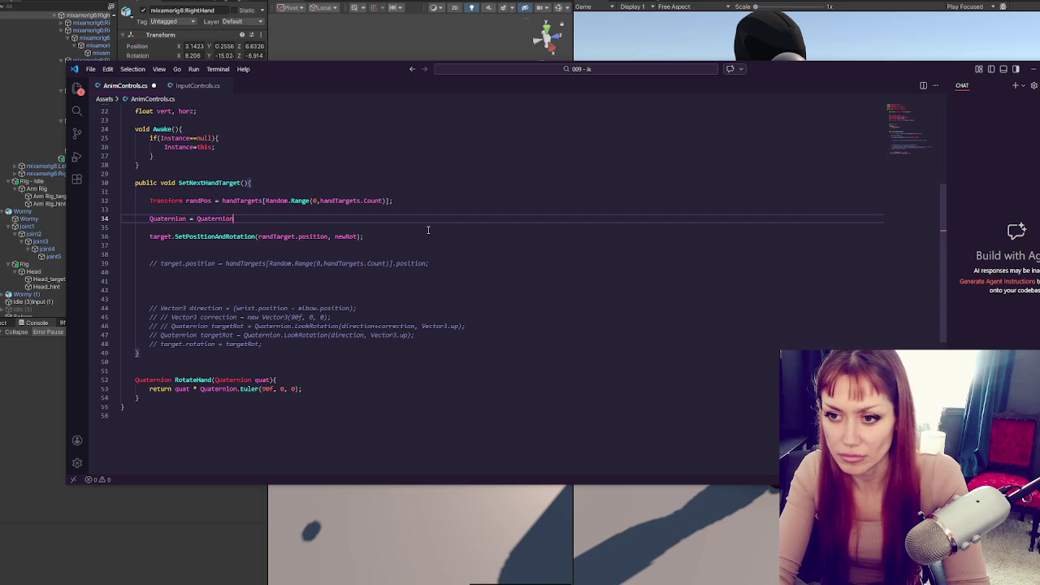
text(.Euler(wrist)
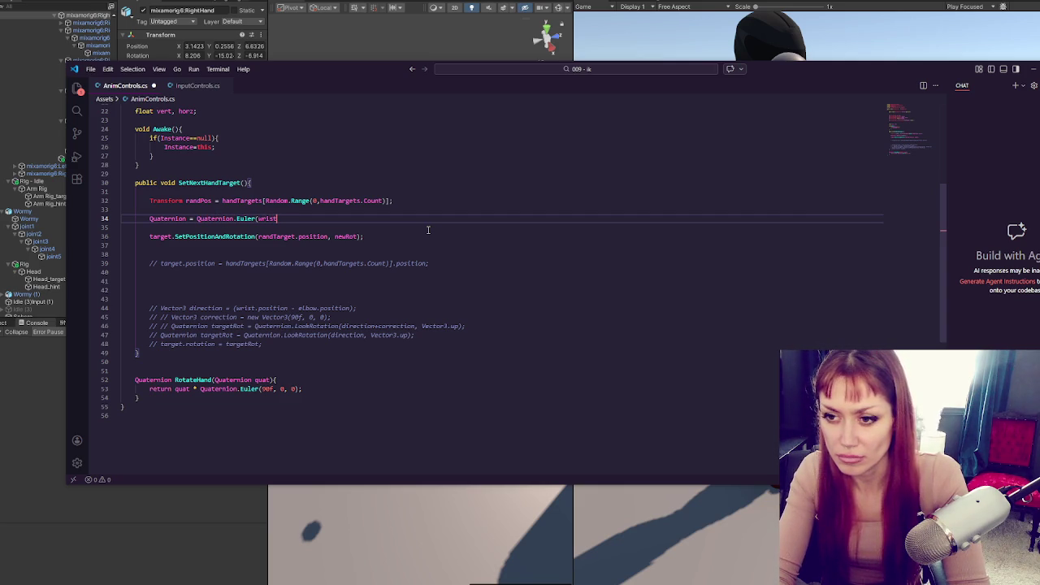
text( - )
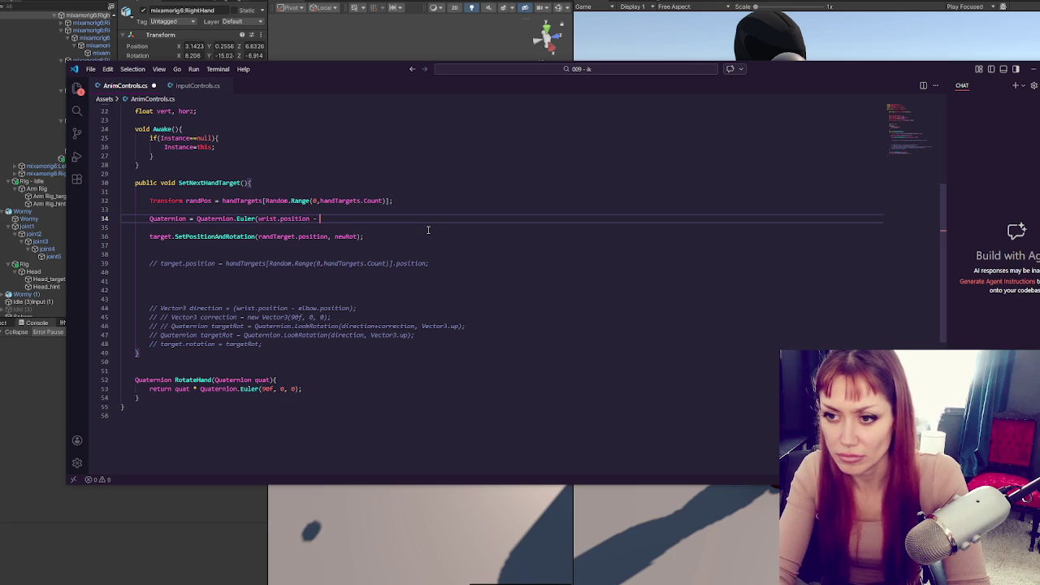
text(elbow.position);)
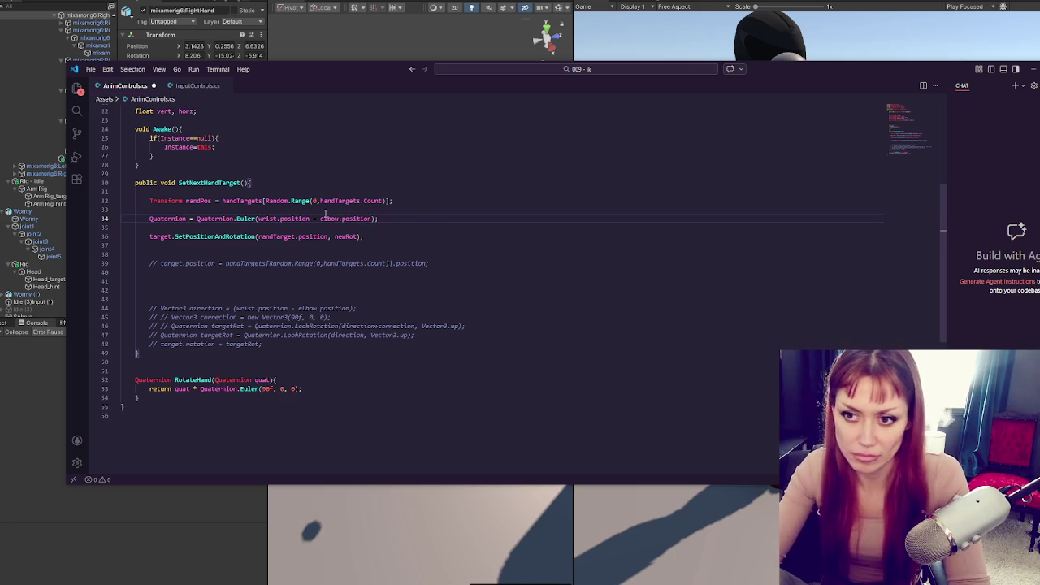
text(newchingRot)
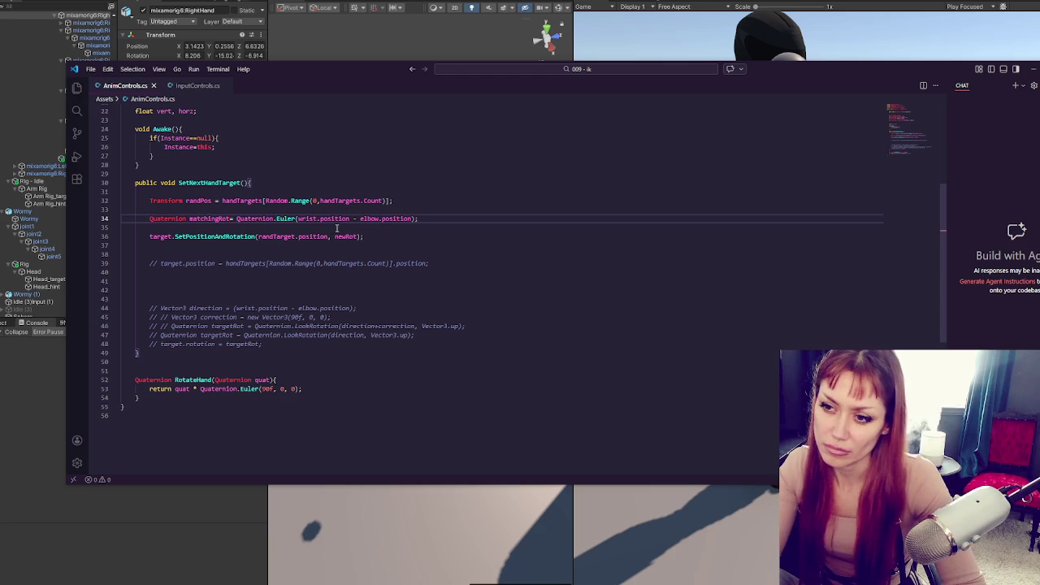
- Comment out the SetPositionAndRotation line instead of deleting it
click(410, 202)
triple_click(393, 234)
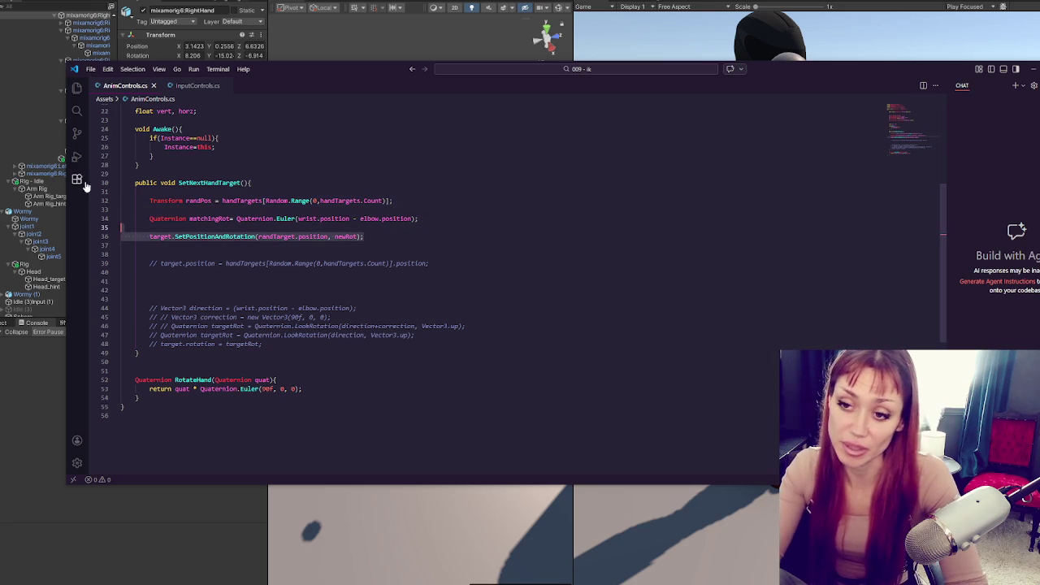
key(BackSpace)
click(429, 213)
click(429, 198)
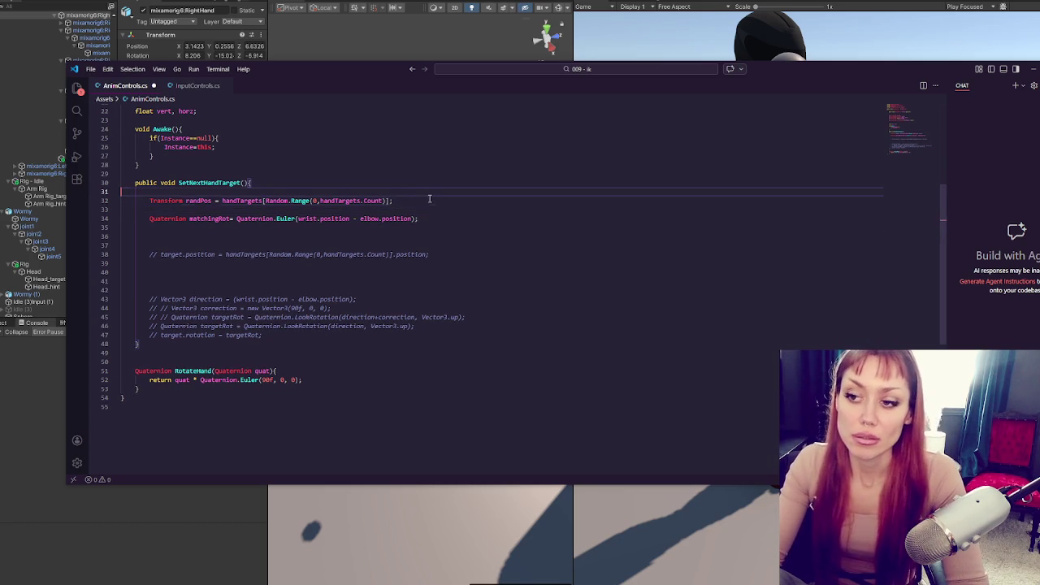
key(Return)
key(Return)
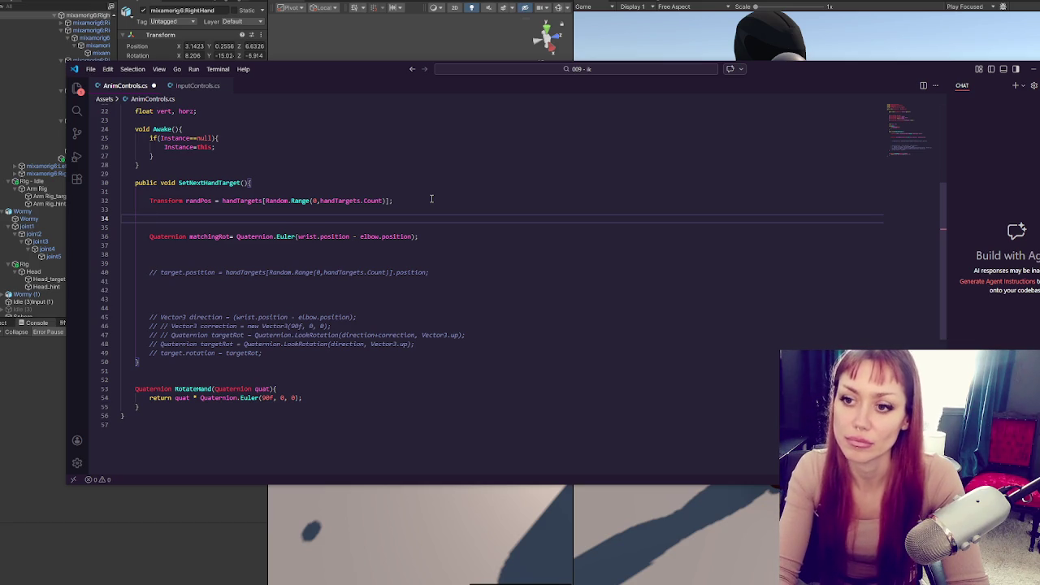
key(Delete)
key(Delete)
key(End)
key(Return)
key(Escape)
- Add 'target.position = randPos.position;' above matchingRot and start a target.rotation line below it
click(451, 202)
key(Return)
key(Return)
text(target)
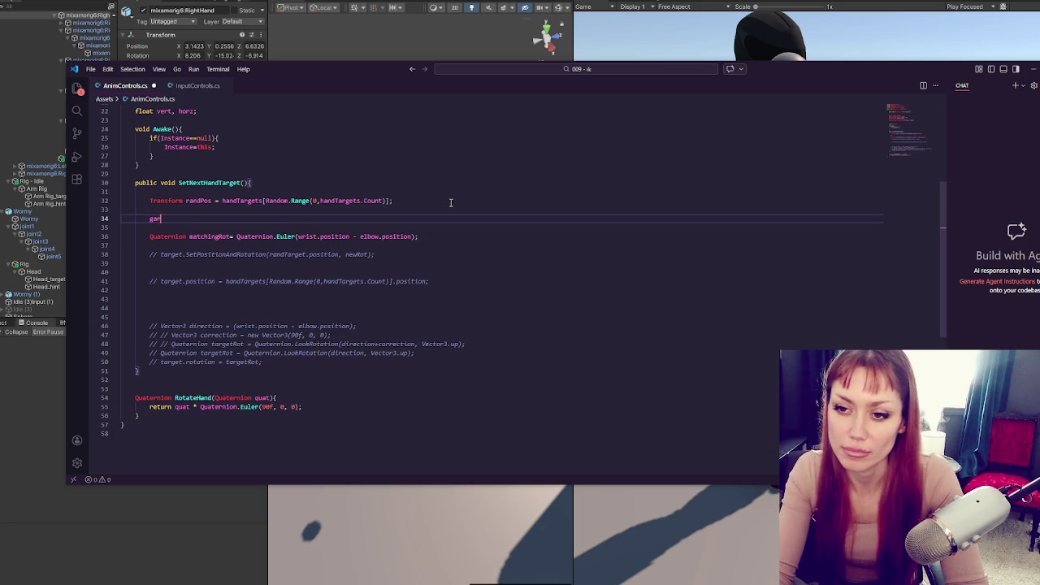
key(BackSpace)
text(.p)
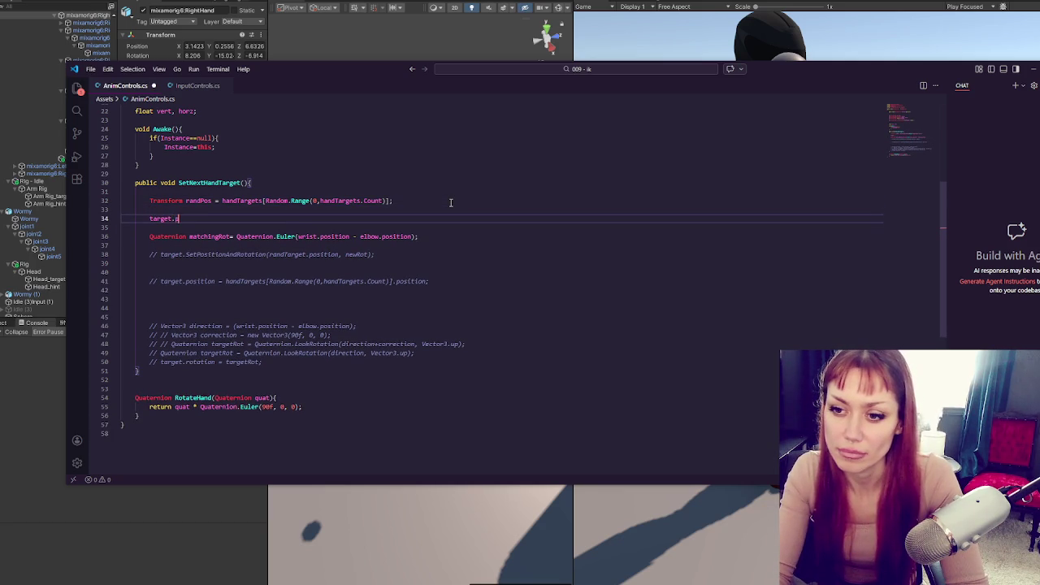
text(osition =)
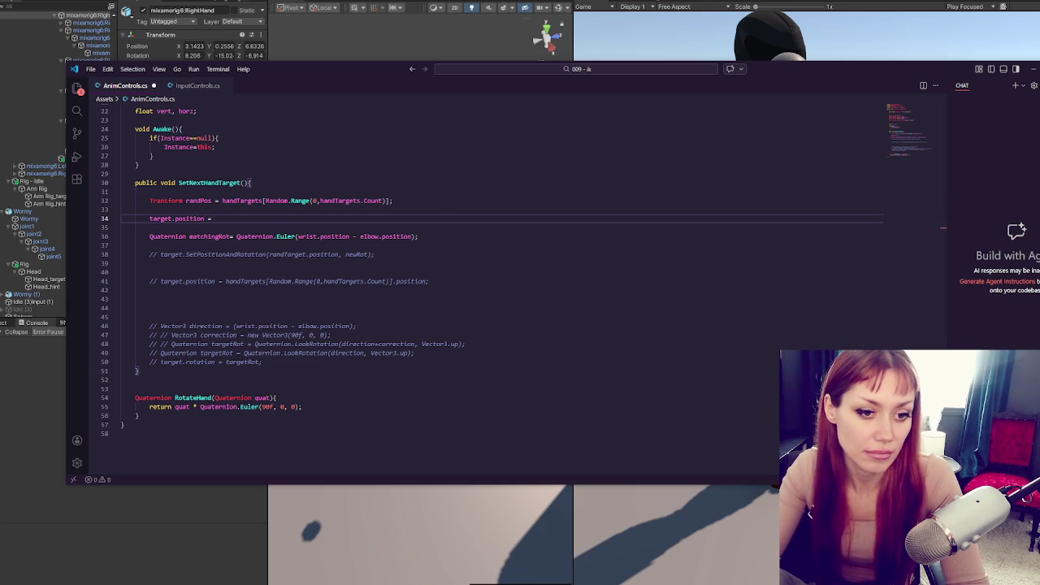
click(514, 227)
click(531, 220)
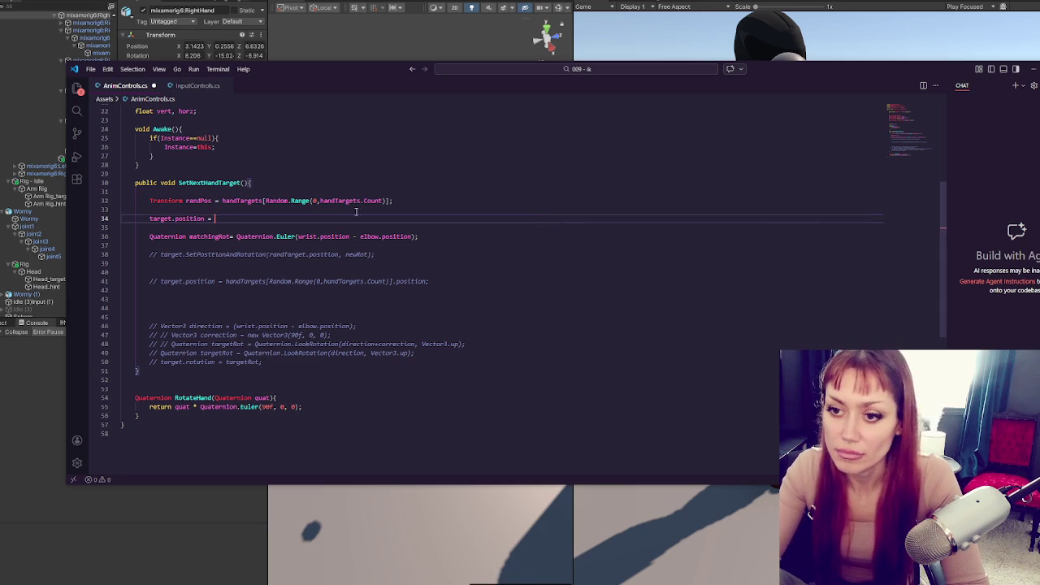
click(230, 236)
click(182, 218)
click(221, 218)
text(randPos.po)
key(BackSpace)
key(BackSpace)
key(BackSpace)
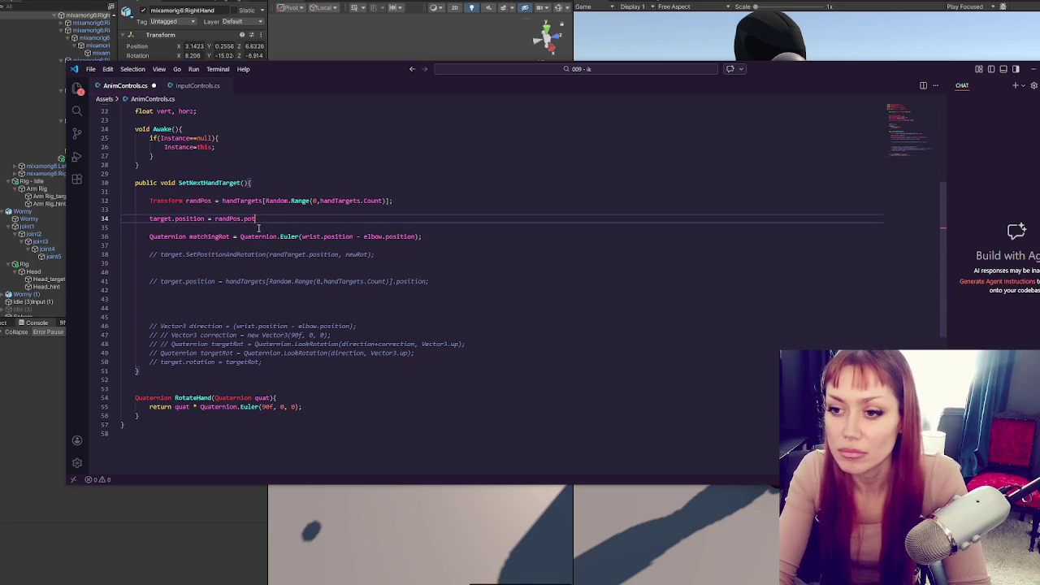
text(osition;)
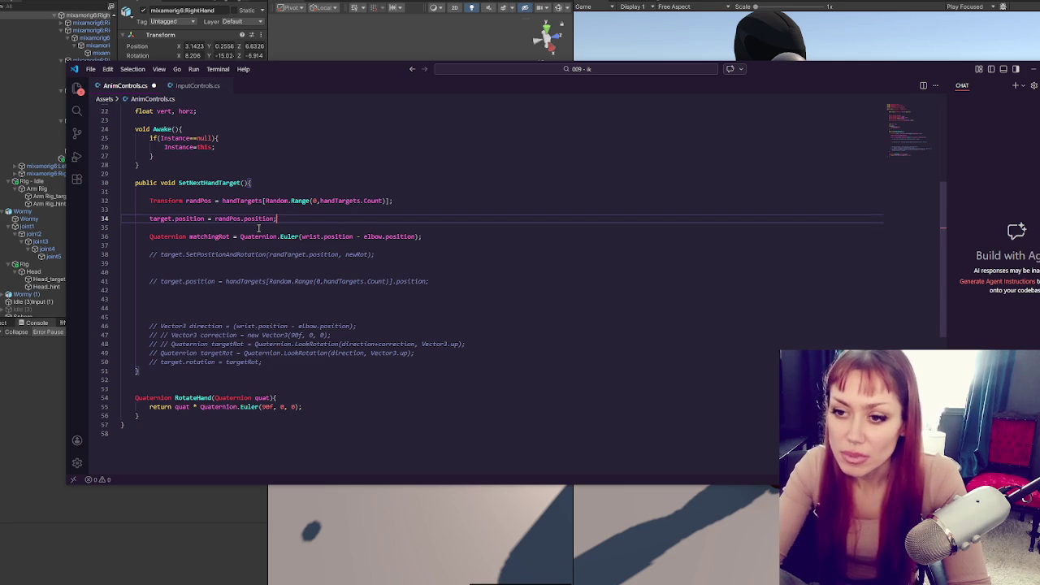
click(491, 235)
key(Return)
key(Return)
text(target)
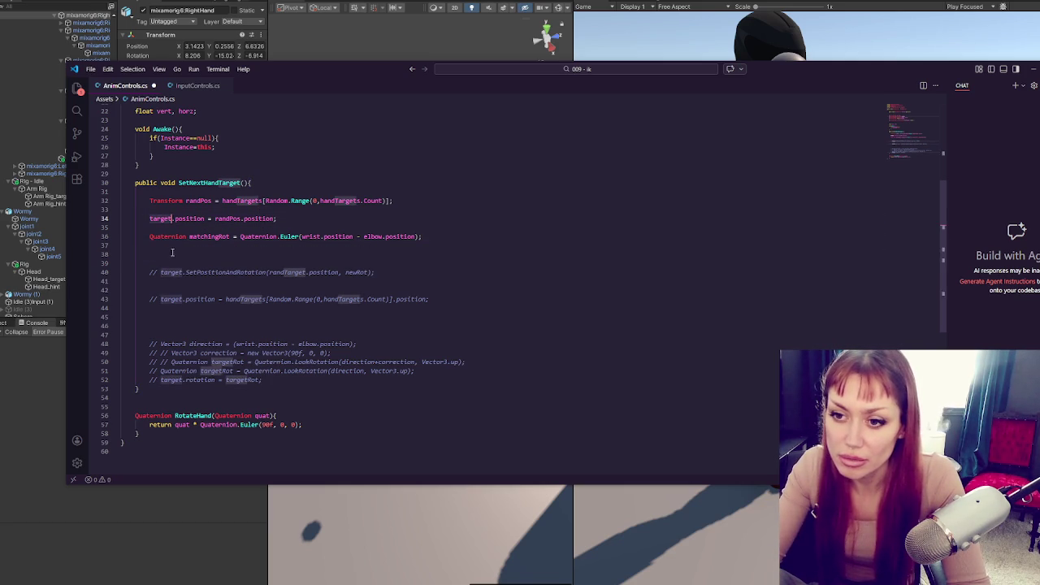
text(.rotation =)
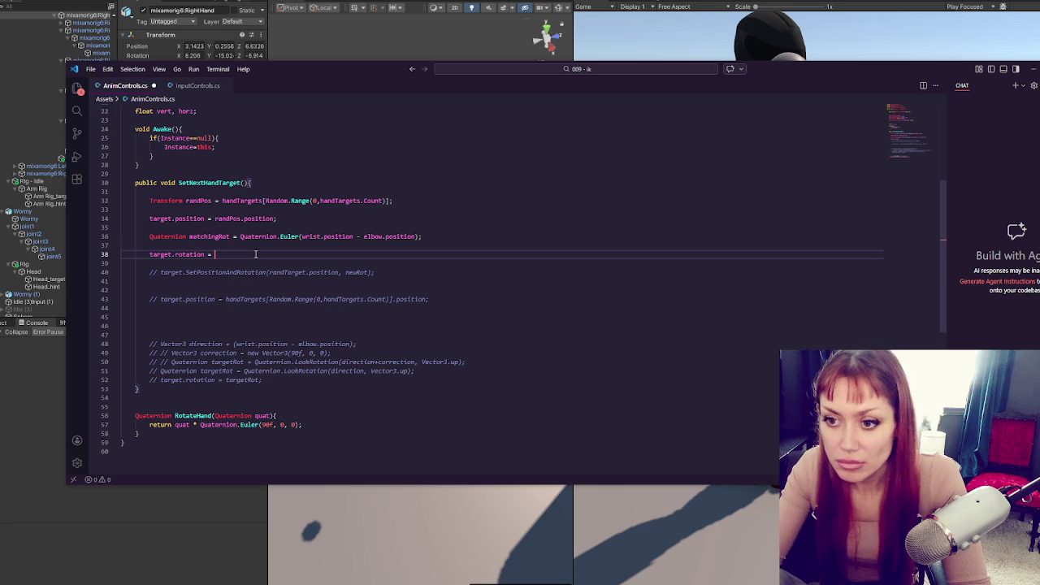
- Rename RotateHand to GetHandRotationCorrection, assign target.rotation = GetHandRotationCorrection(matchingRot);, and recompile in Unity
double_click(187, 416)
text(GetH)
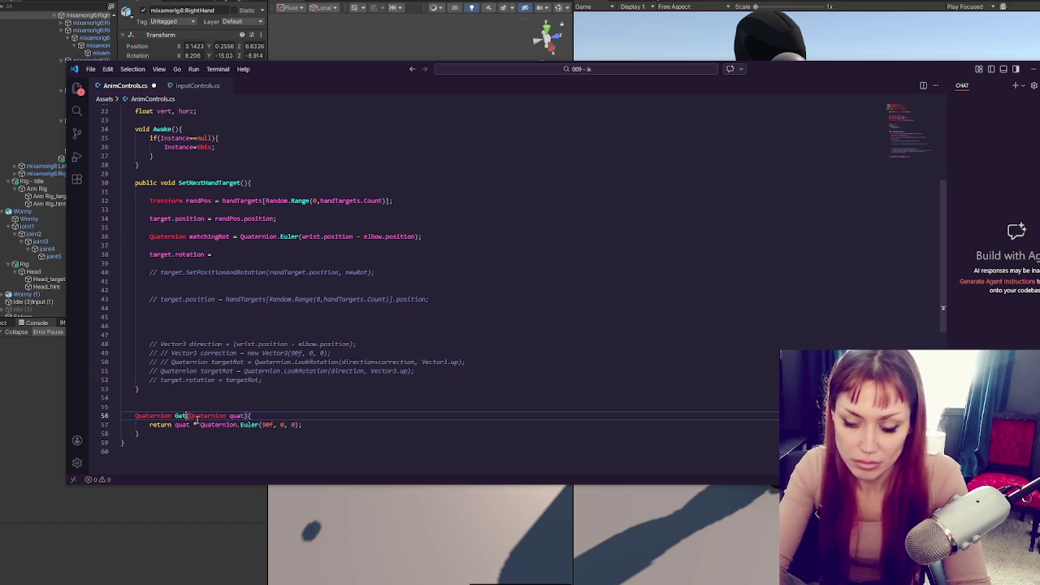
text(andRotationCorrec)
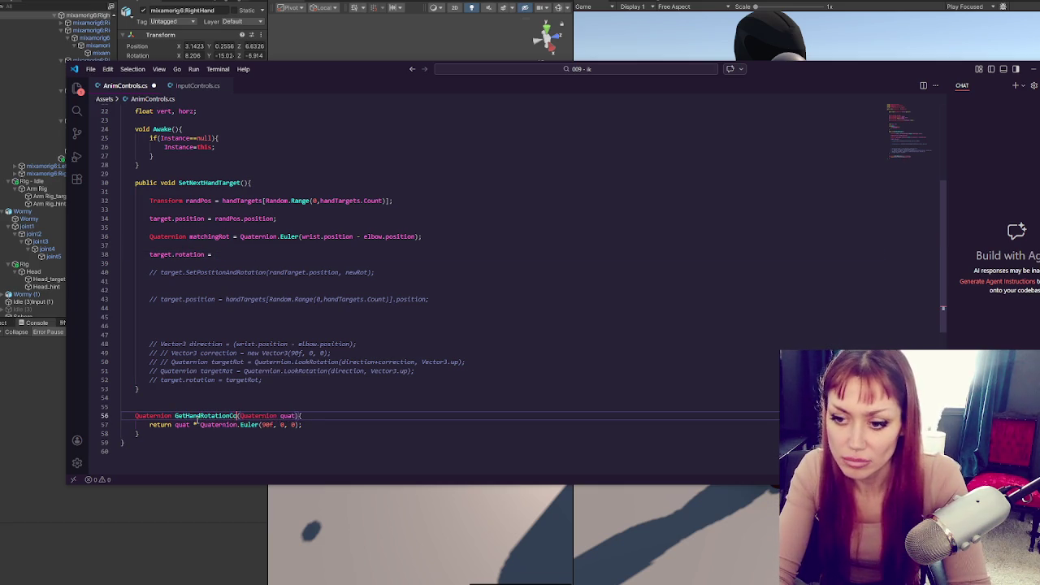
text(tion)
click(247, 256)
text(GetHandRotationCorrection(mat)
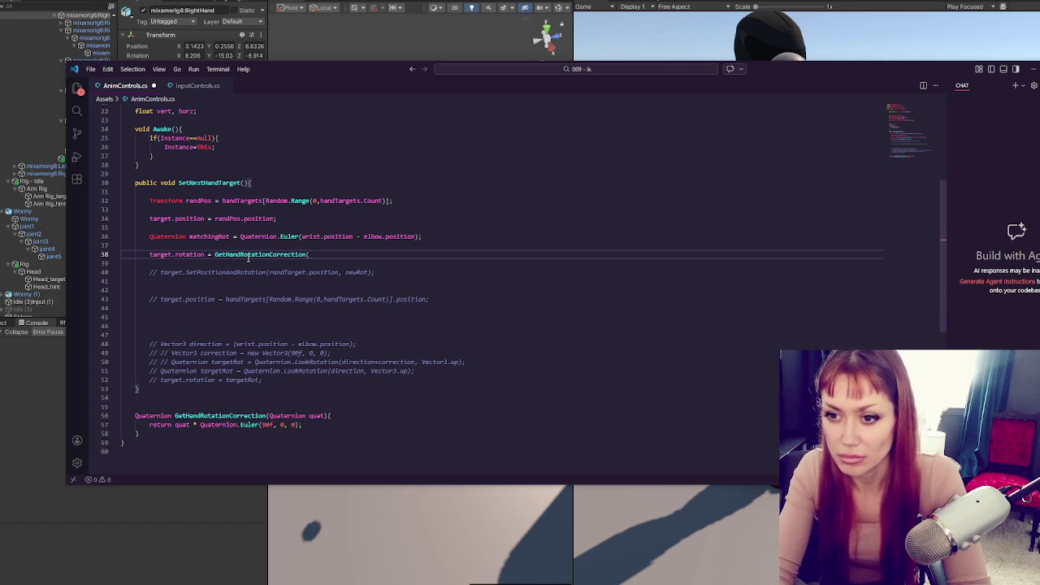
text(chingRot);)
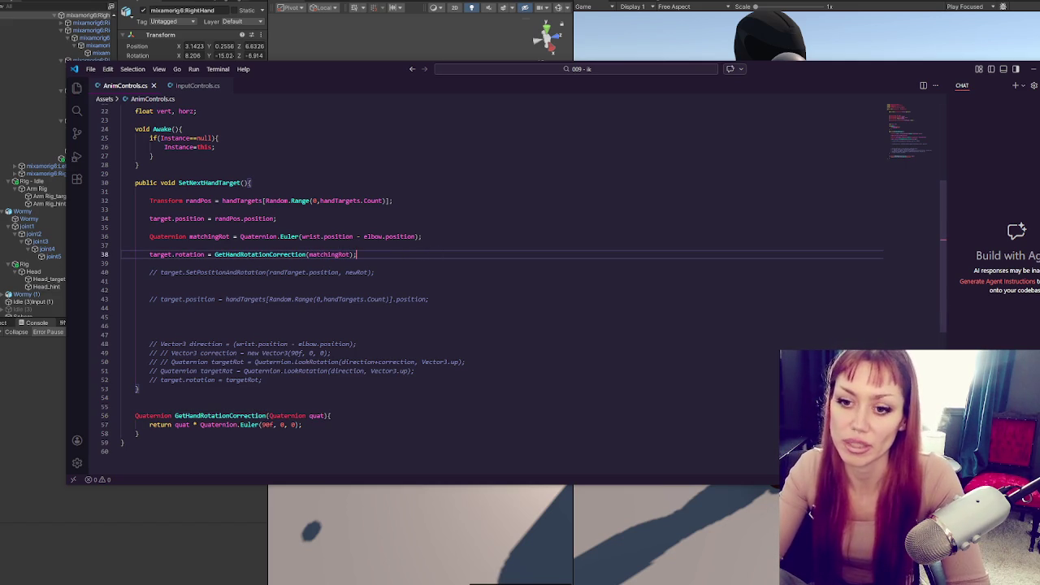
click(31, 411)
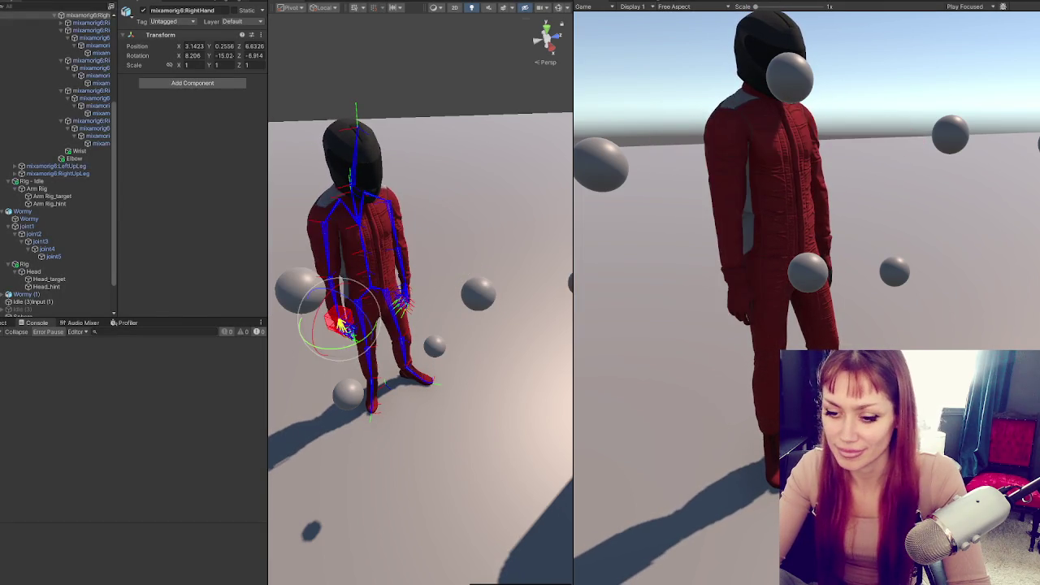
- Review SetNextHandTarget in AnimControls.cs, highlighting where position and matchingRot are used
key(alt+Tab)
double_click(337, 237)
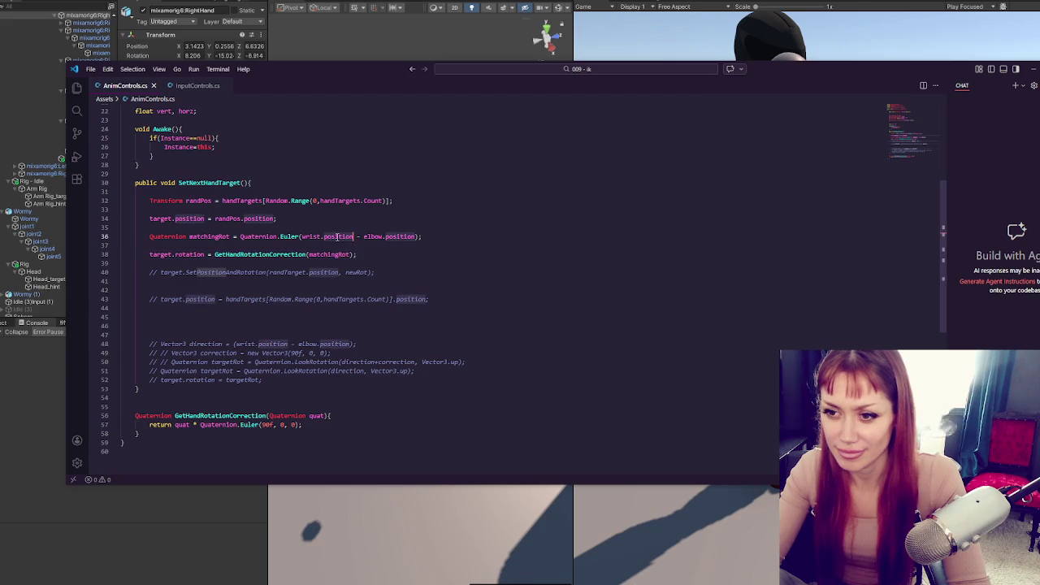
scroll(373, 227, up, 3)
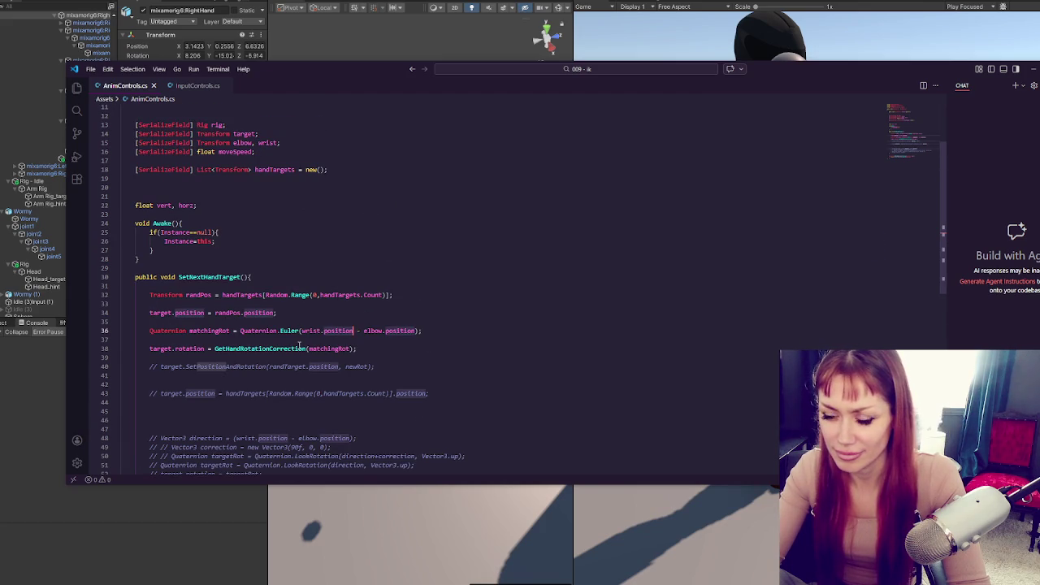
click(351, 348)
scroll(430, 299, down, 2)
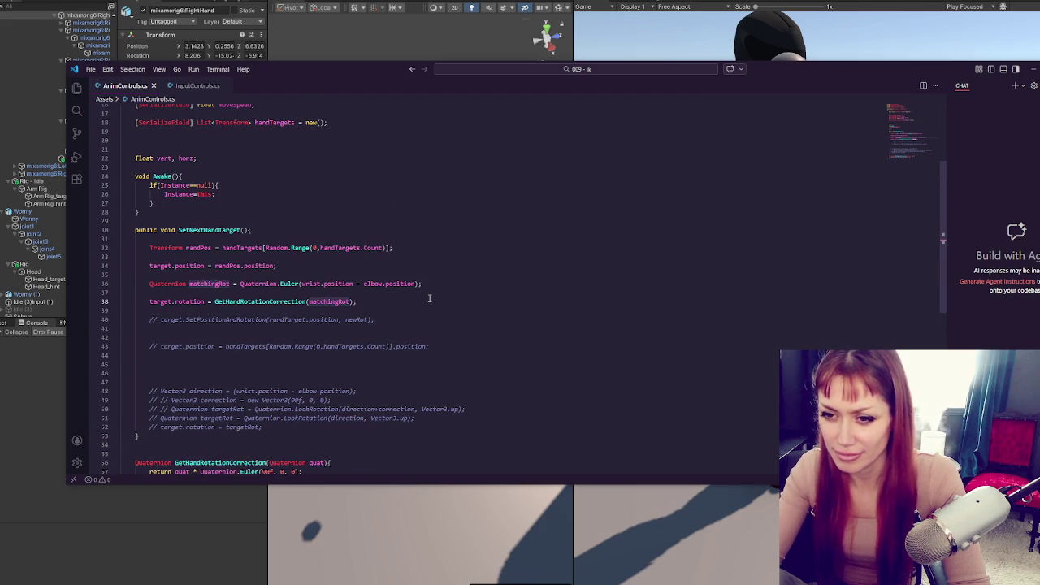
scroll(429, 298, down, 1)
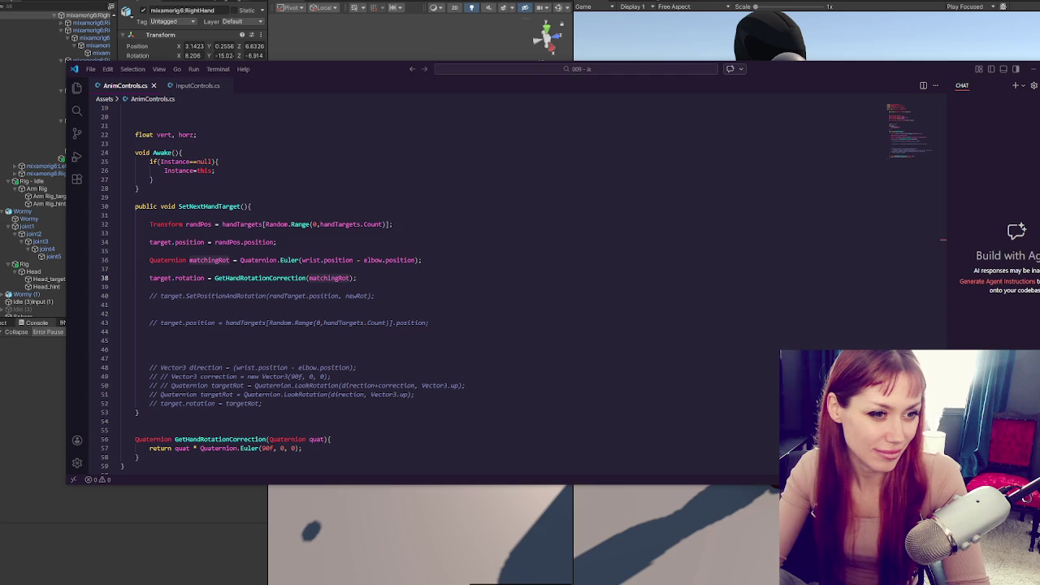
scroll(246, 342, down, 2)
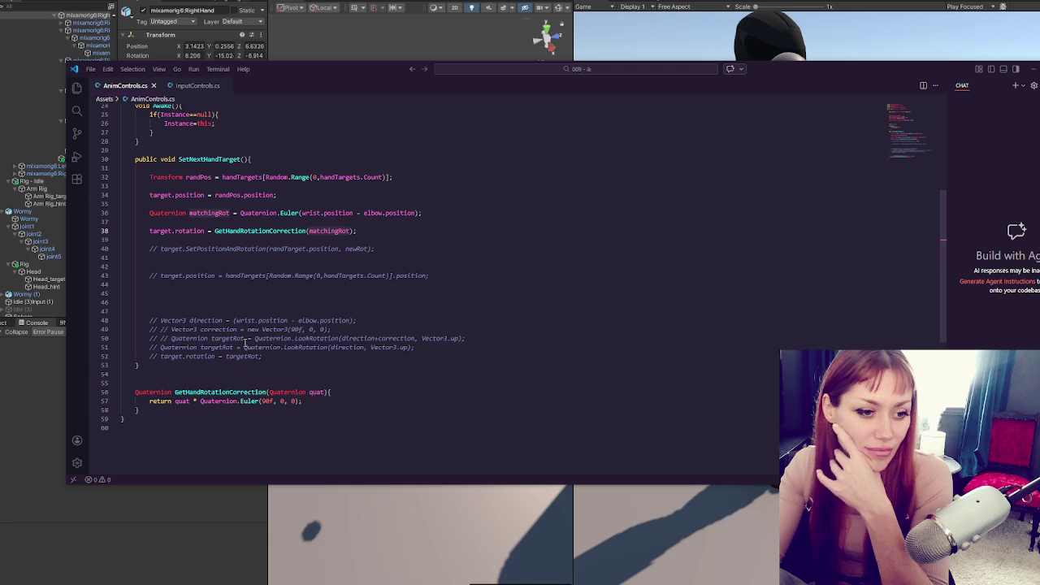
- Swap the multiplication order in the helper's return line, save, and test in Unity
click(178, 401)
double_click(179, 401)
shift+click(200, 400)
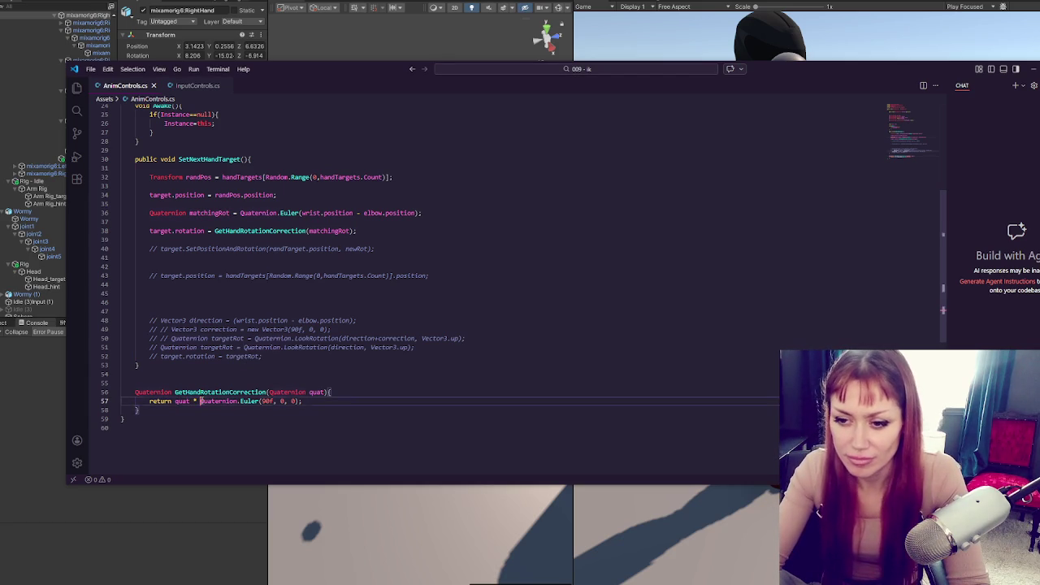
key(BackSpace)
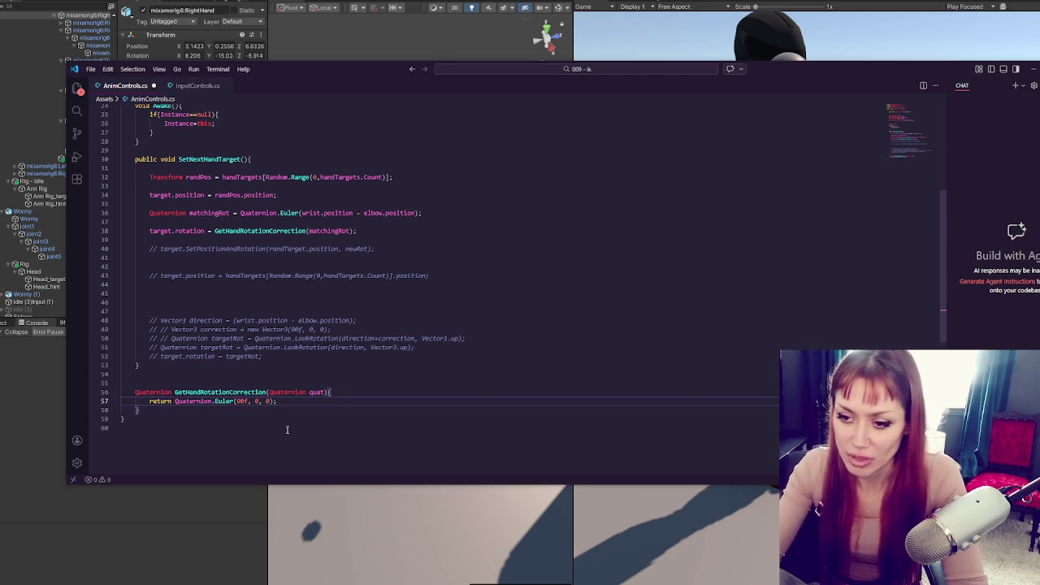
click(275, 401)
text(* )
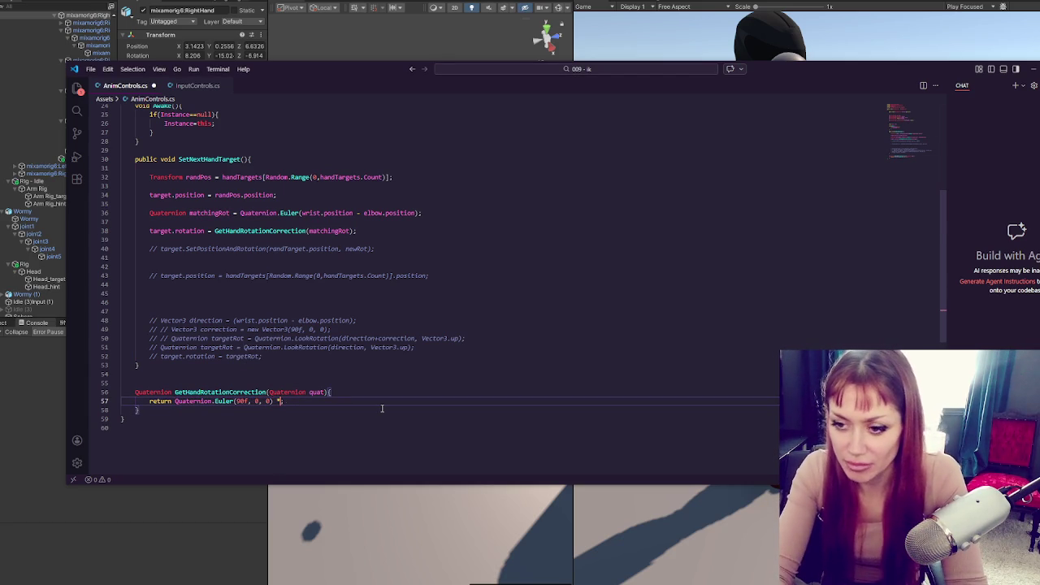
text(quat)
key(ctrl+s)
click(195, 494)
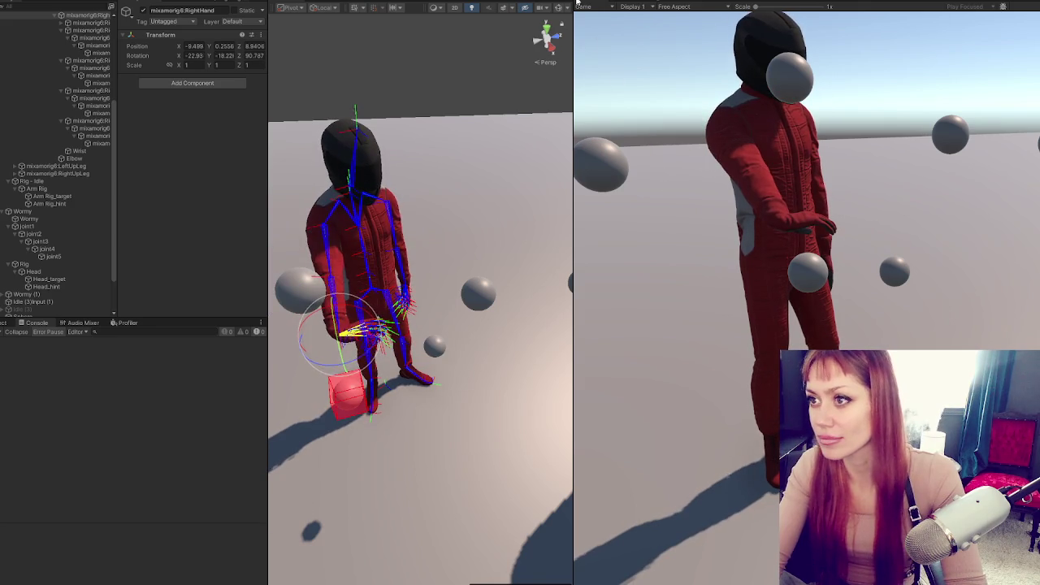
- Undo the multiplication-order swap and restore the (matchingRot); argument on line 38
key(alt+Tab)
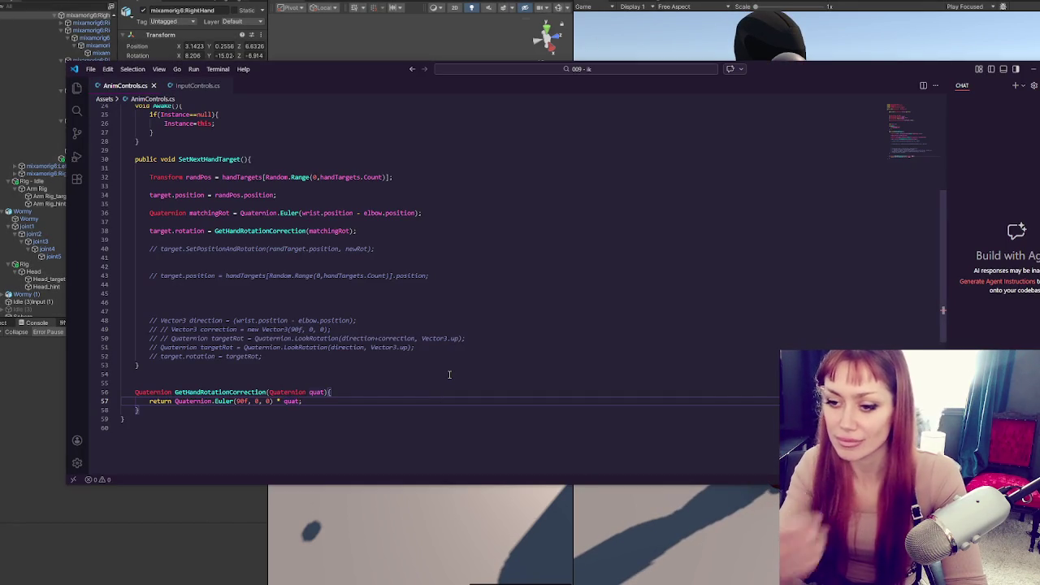
click(450, 373)
key(ctrl+z)
key(ctrl+z)
key(ctrl+z)
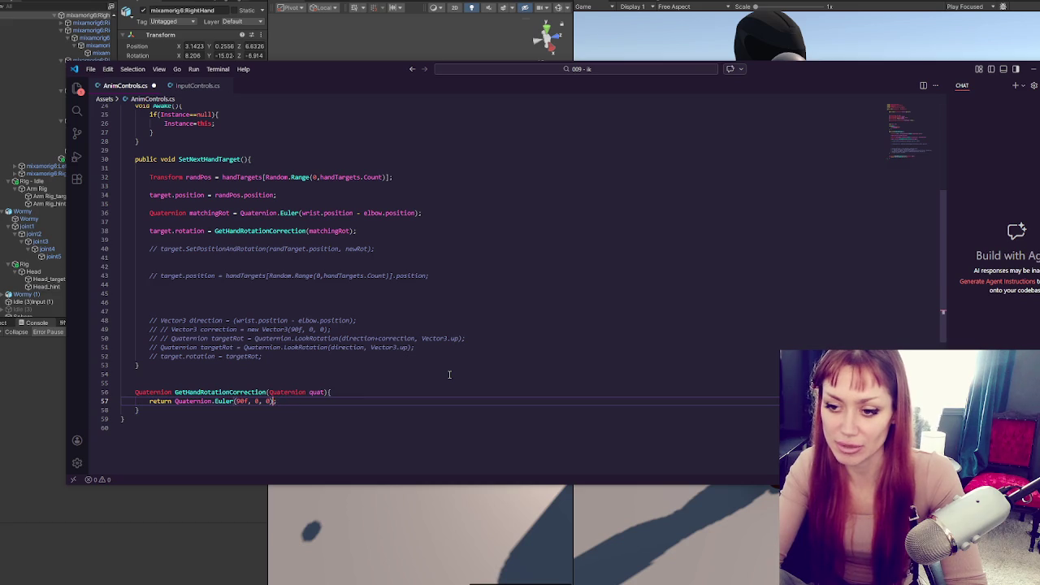
click(381, 275)
click(348, 231)
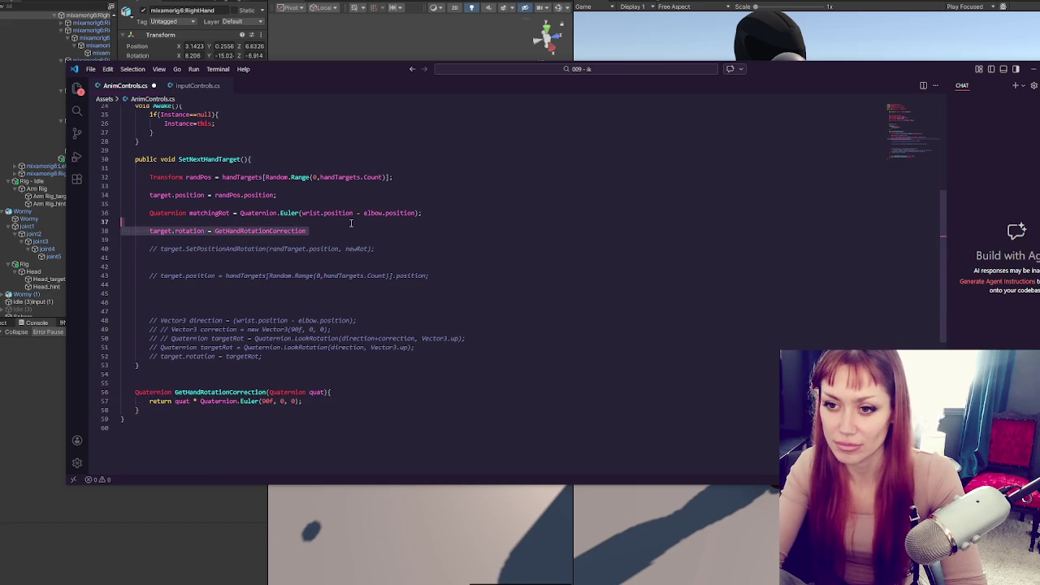
click(361, 234)
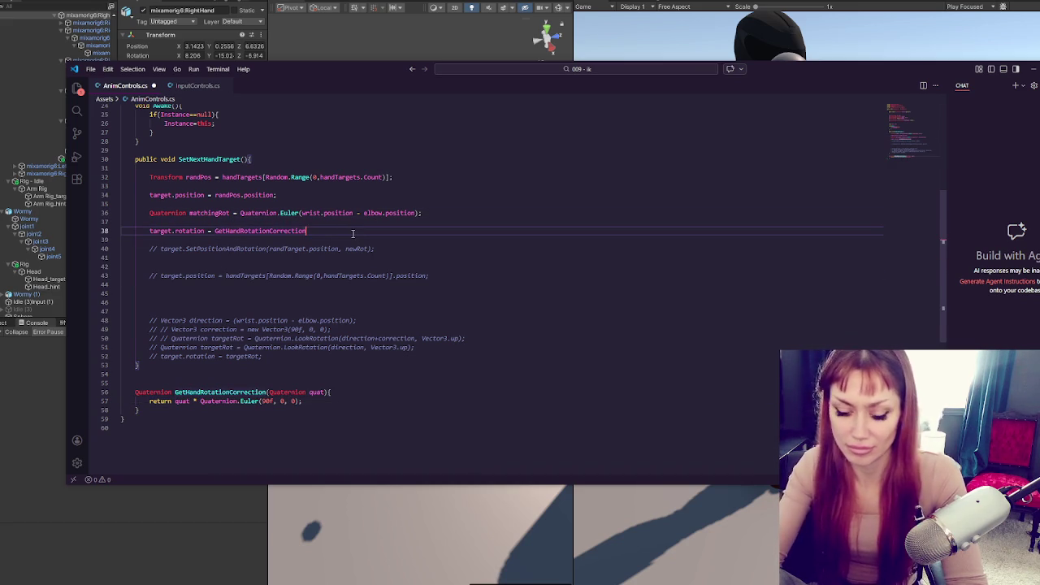
text((matchingRot);)
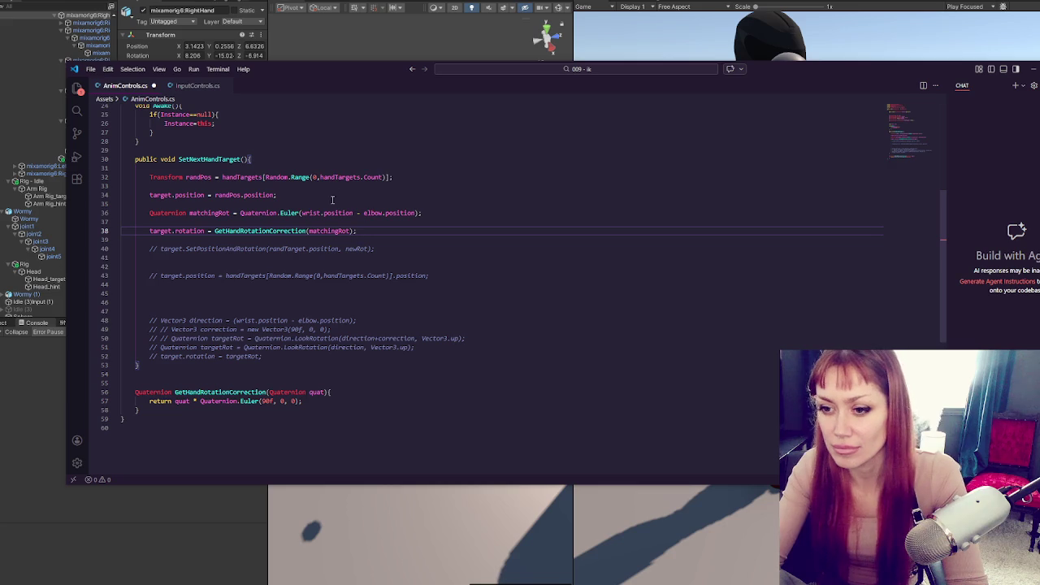
- Reverse line 36 to elbow.position - wrist.position, save, and test in Unity
click(311, 213)
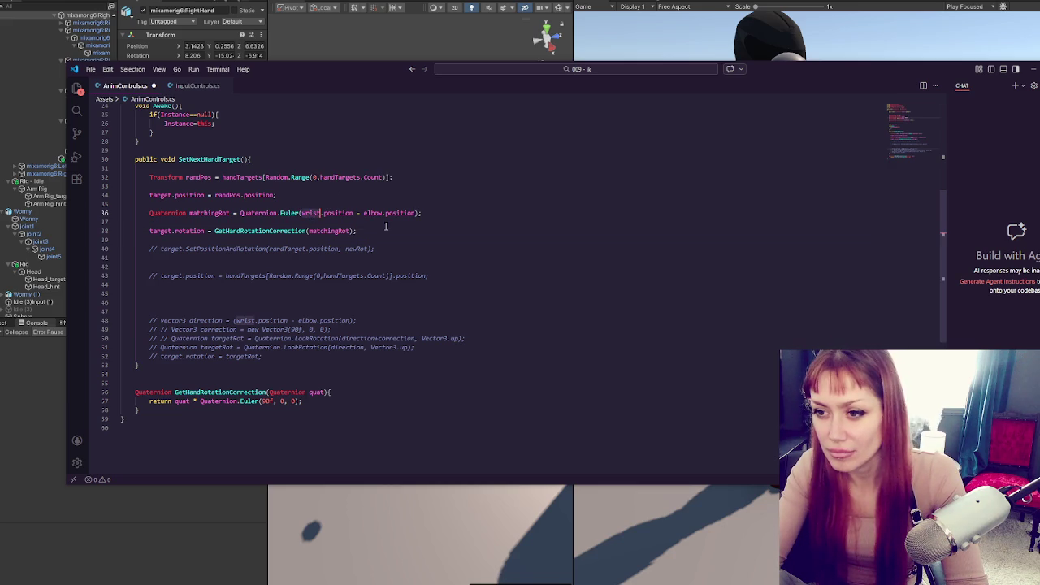
key(ctrl+BackSpace)
text(elbow)
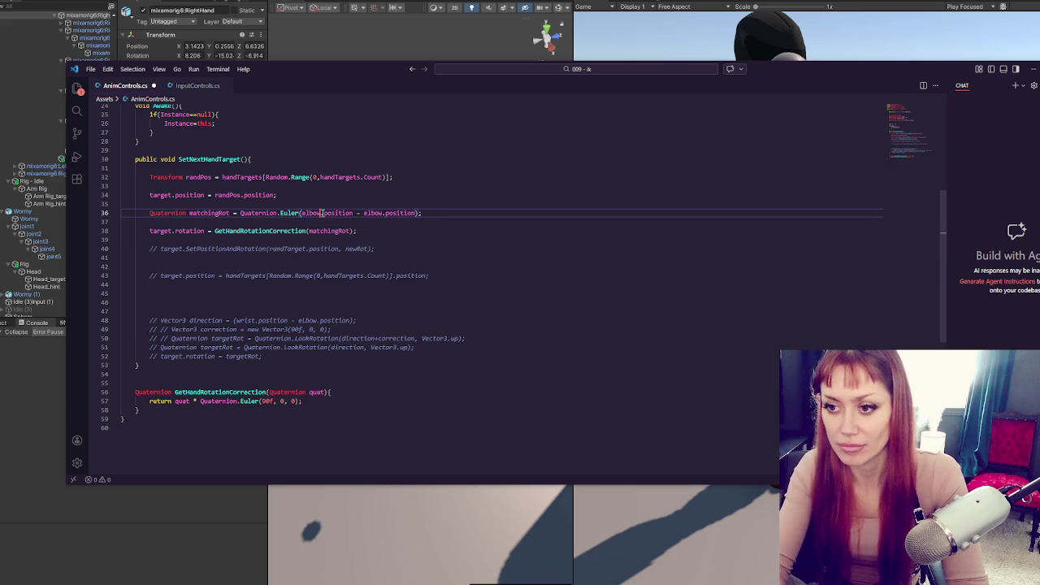
double_click(373, 213)
text(wrist)
key(Down)
key(ctrl+s)
key(alt+Tab)
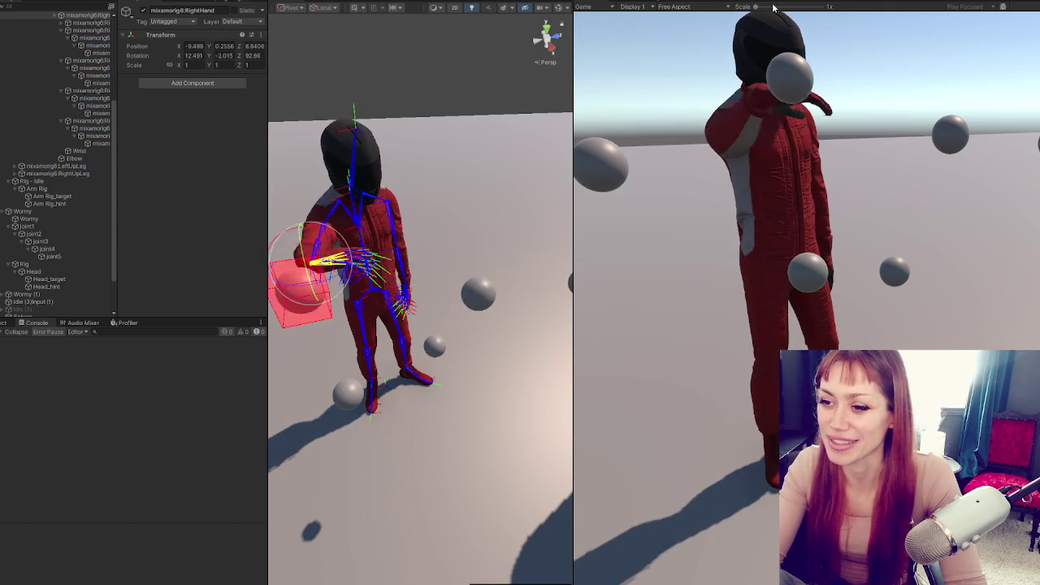
key(alt+Tab)
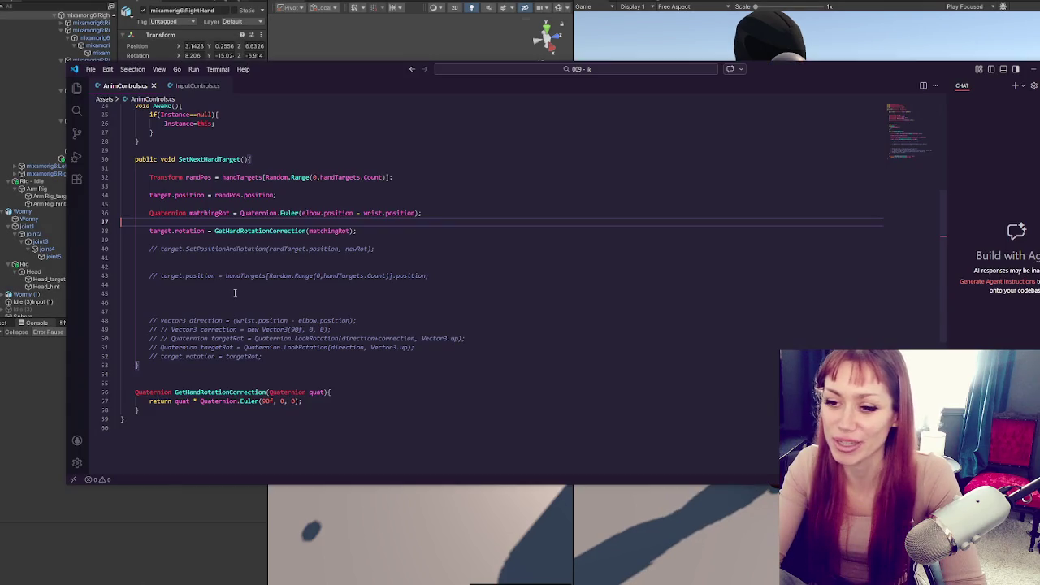
- Add 'target.rotation = matchingRot;', comment out the GetHandRotationCorrection line, and test in Unity
click(344, 402)
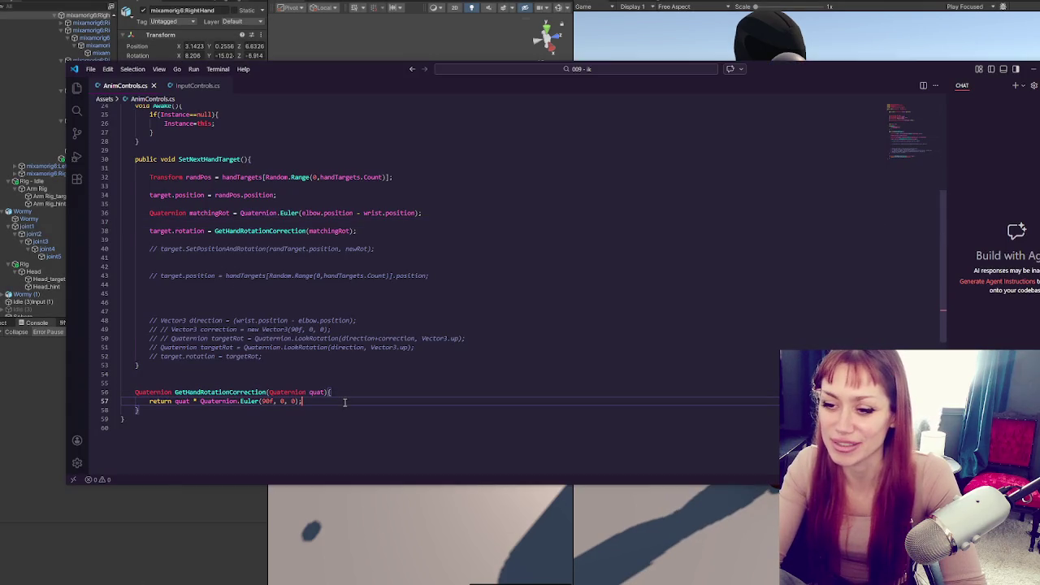
double_click(183, 401)
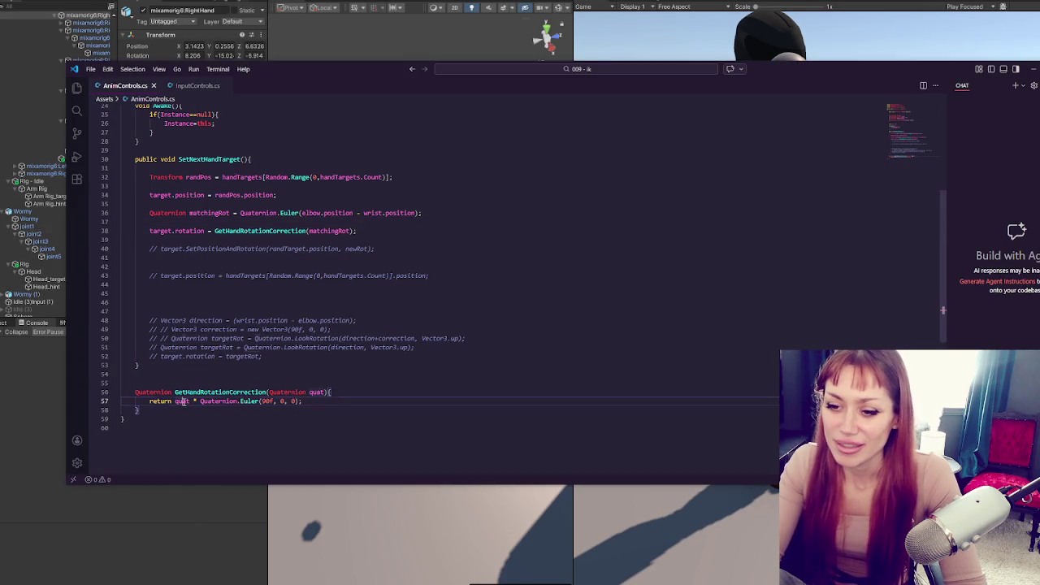
double_click(340, 230)
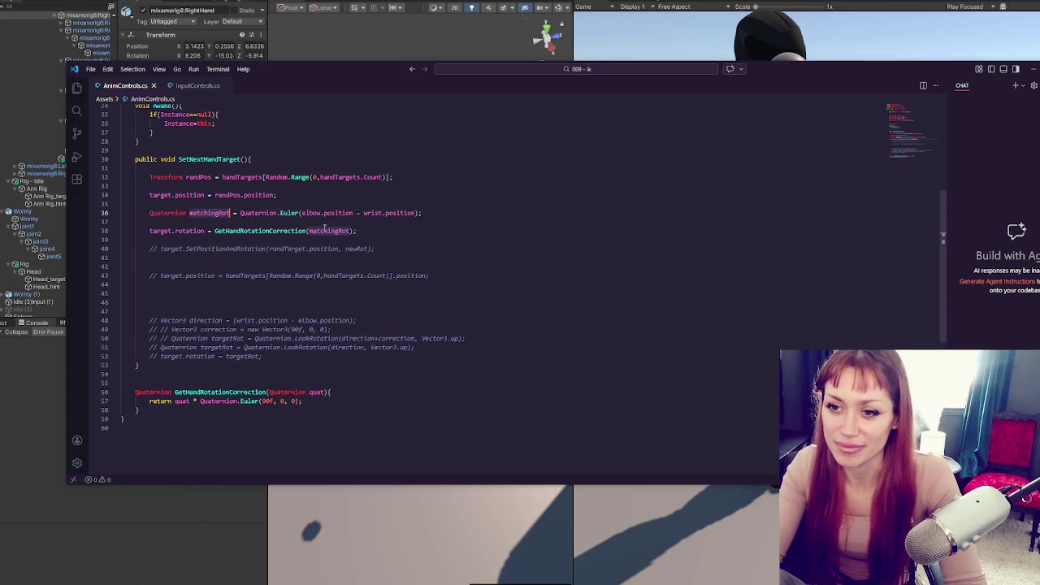
click(428, 232)
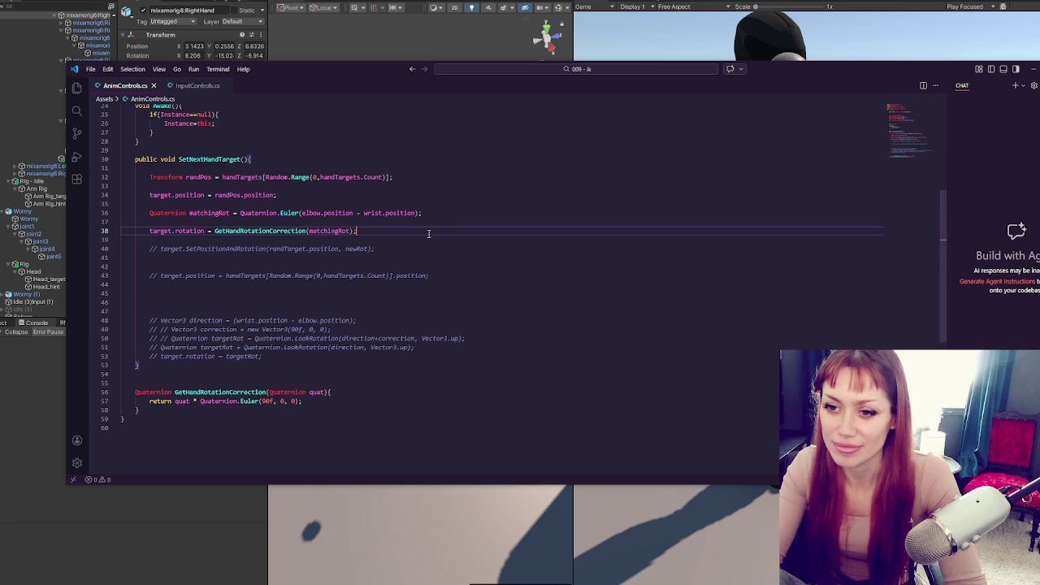
key(Return)
key(Return)
text(target.rotation =)
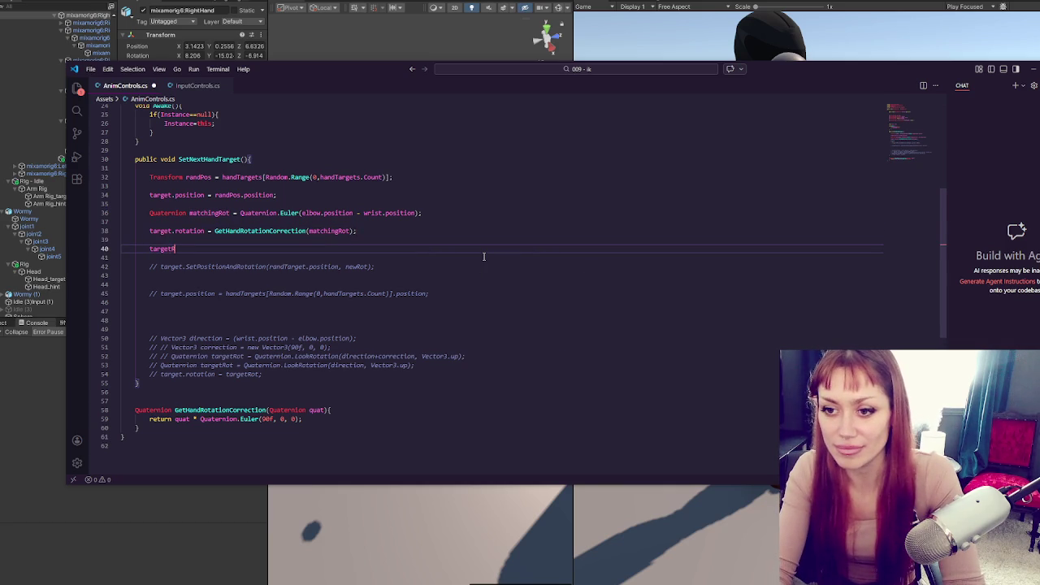
text( matc)
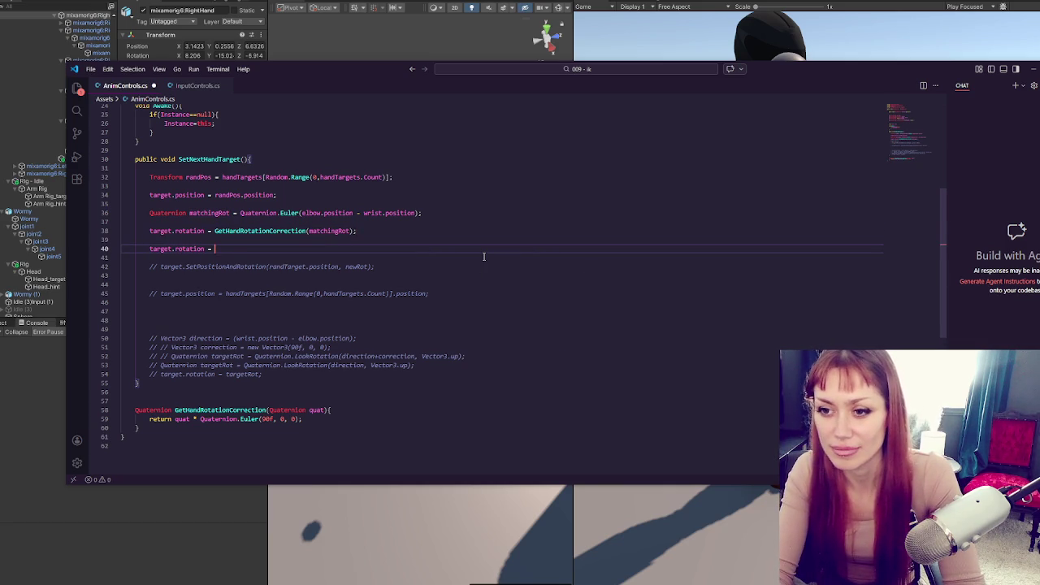
text(hingRot;)
click(441, 231)
key(ctrl+slash)
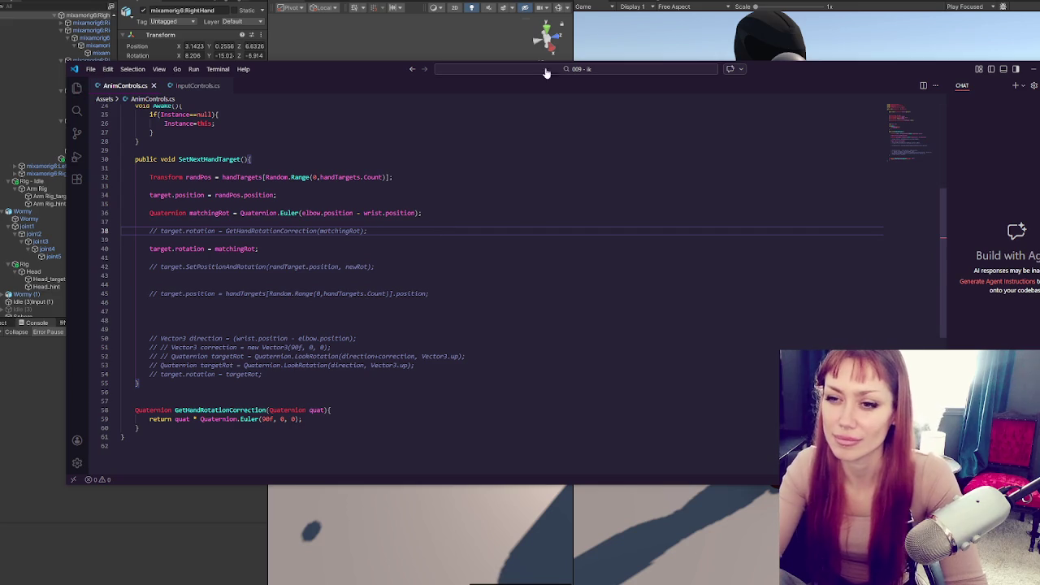
key(alt+Tab)
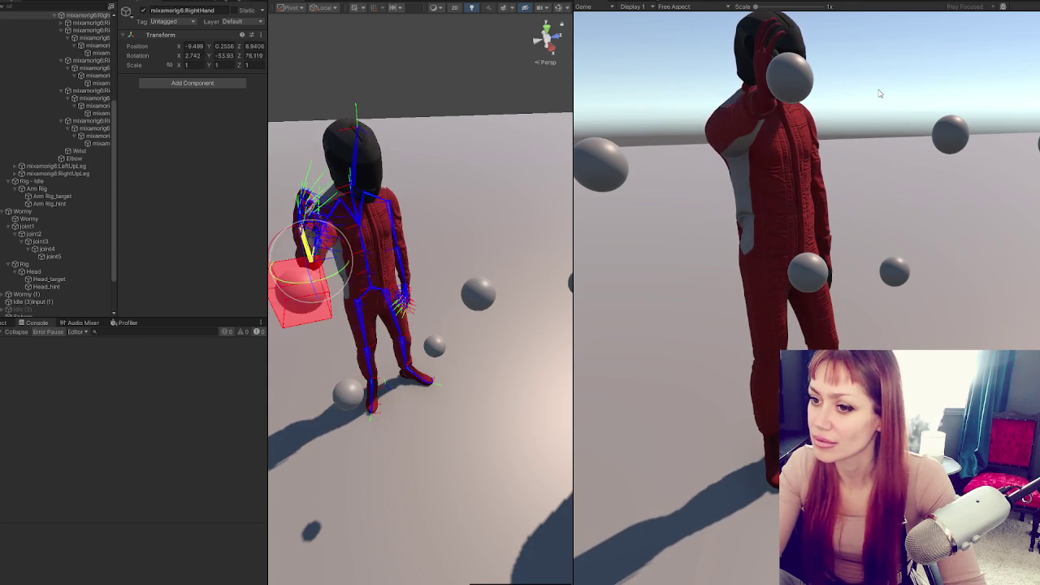
- Stop Play mode, check the rotation assignment on line 40 of AnimControls.cs, then select Arm Rig_target
key(ctrl+p)
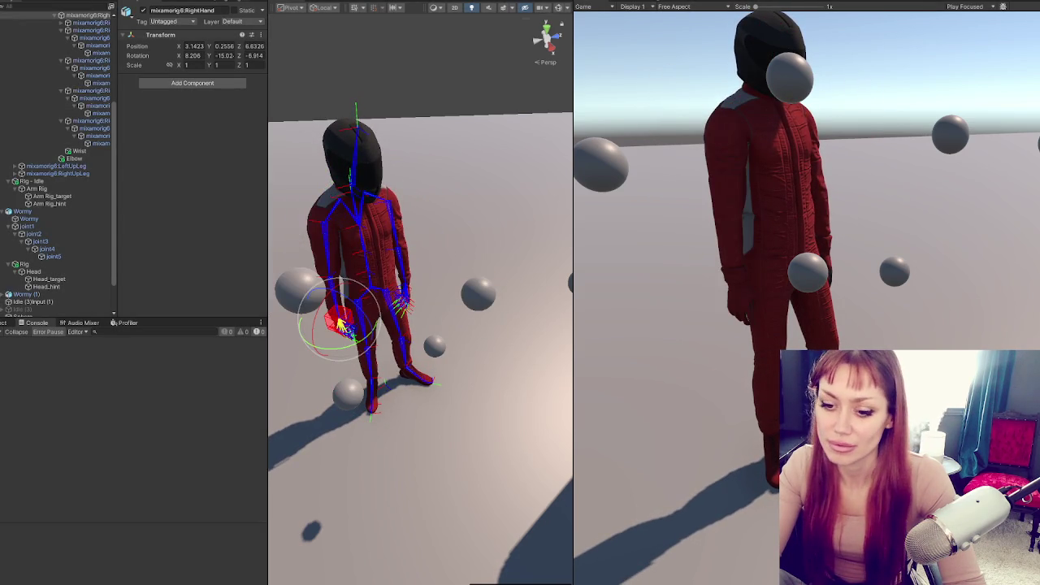
key(alt+Tab)
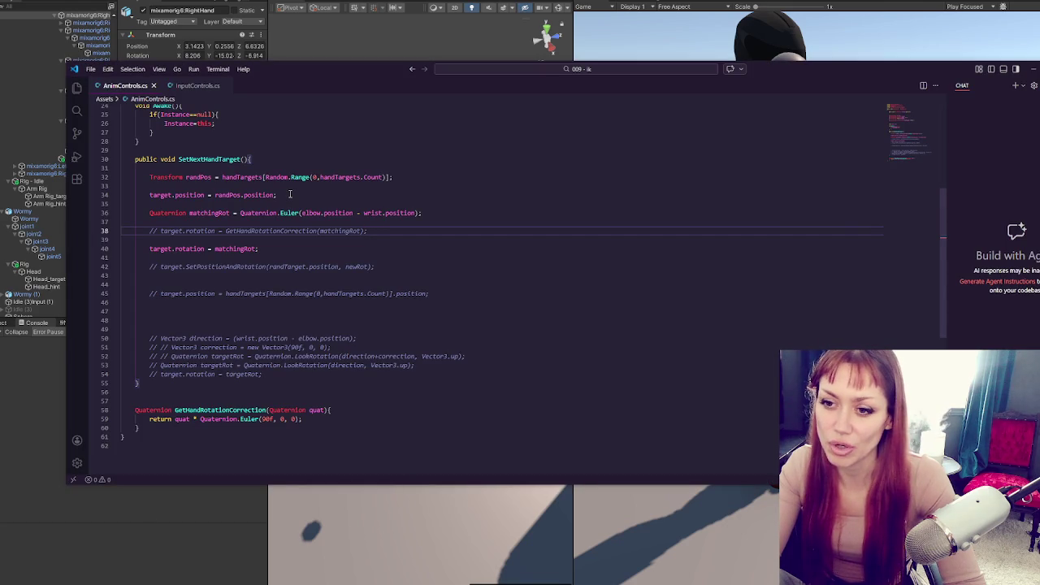
click(197, 248)
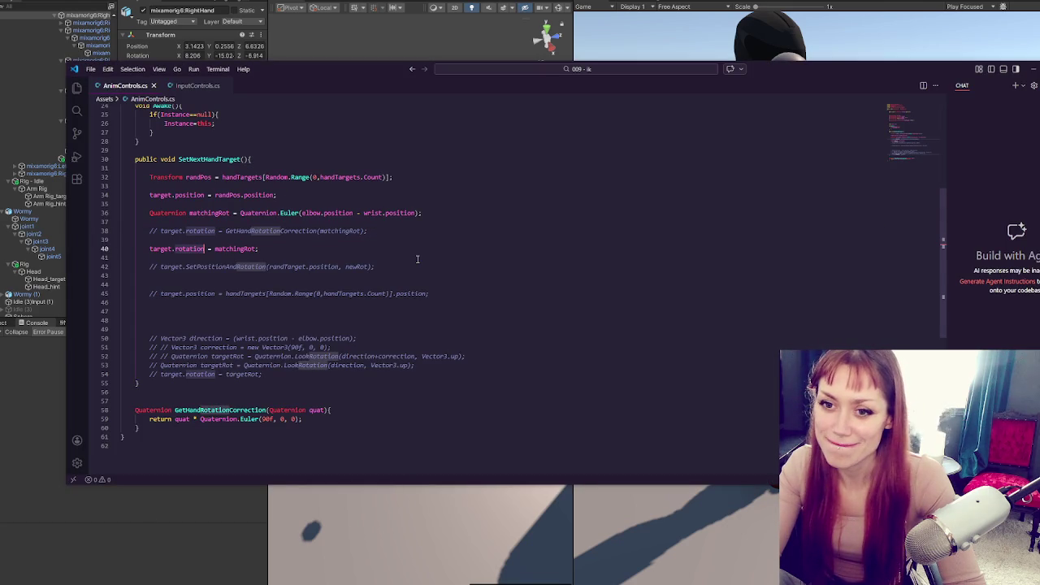
key(alt+Tab)
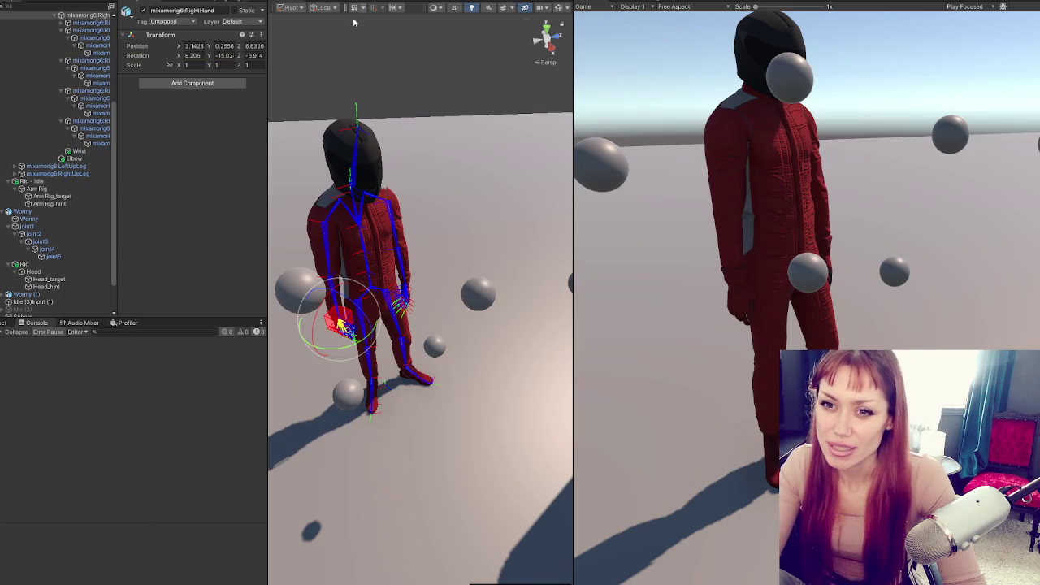
click(84, 196)
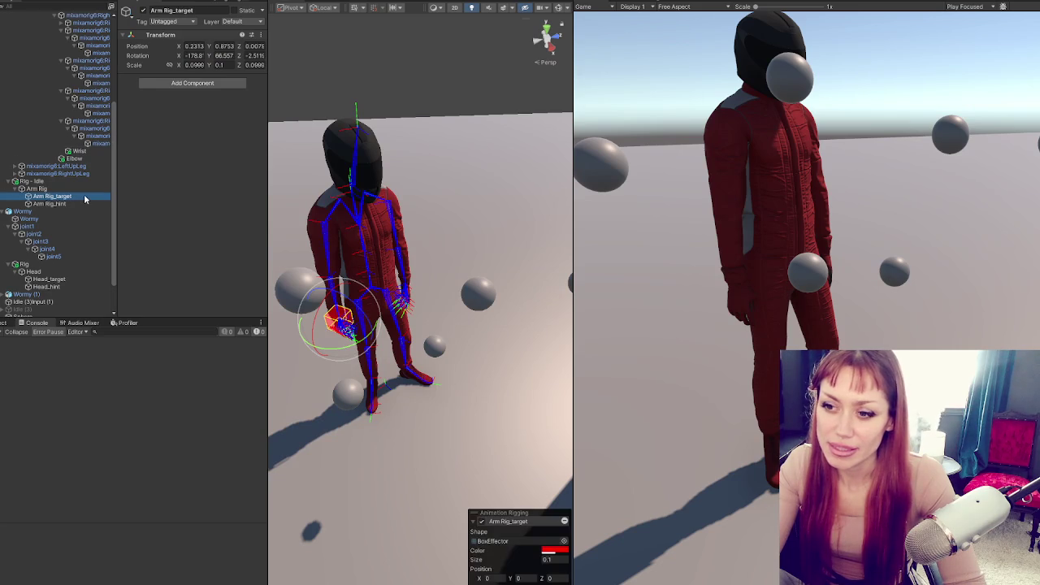
- Reselect Arm Rig_target and orbit the Scene view to look down on the hand target
click(85, 189)
click(90, 197)
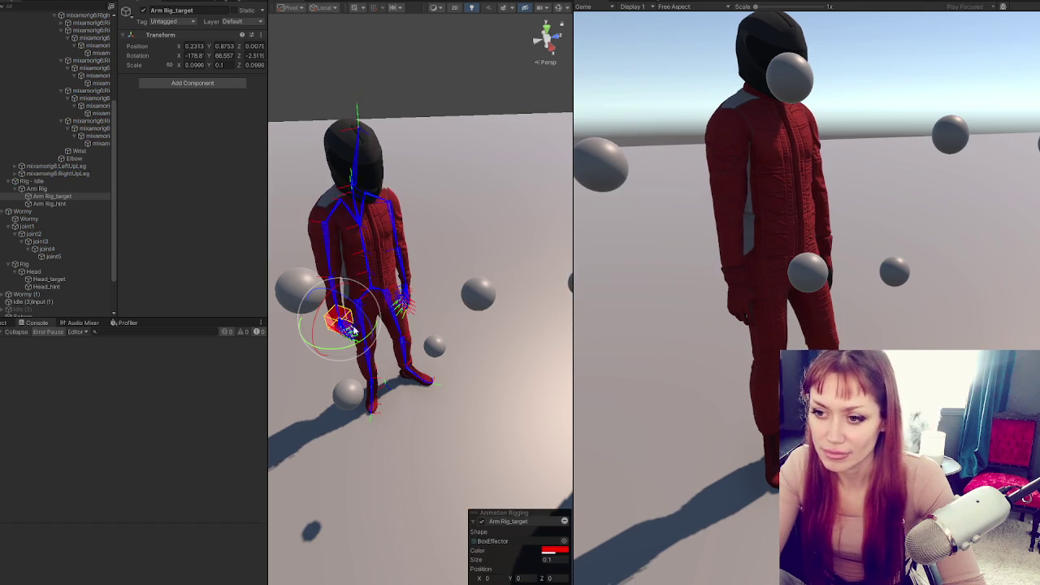
drag(354, 331, 390, 328)
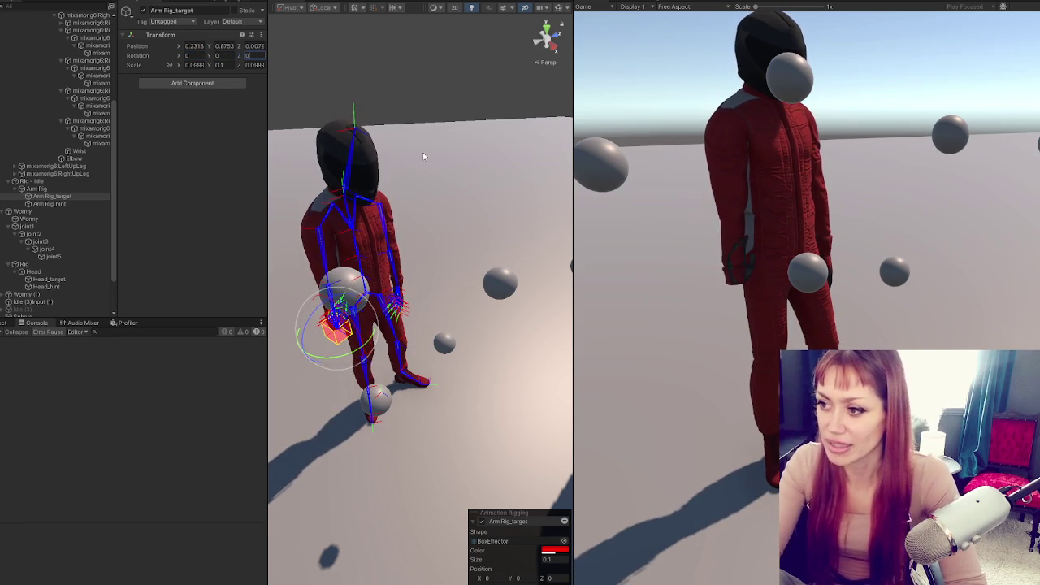
scroll(407, 124, up, 10)
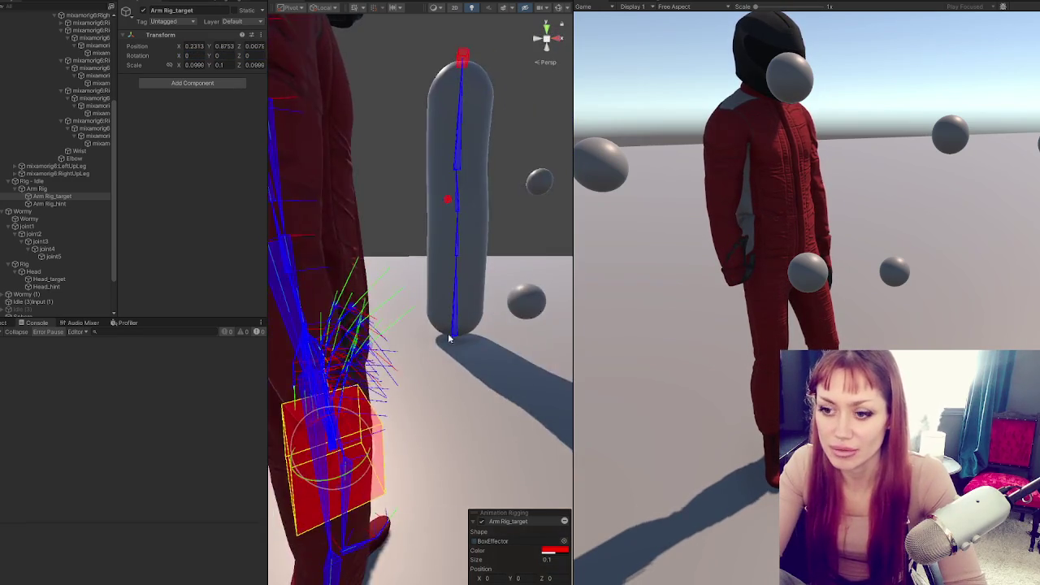
scroll(454, 337, down, 10)
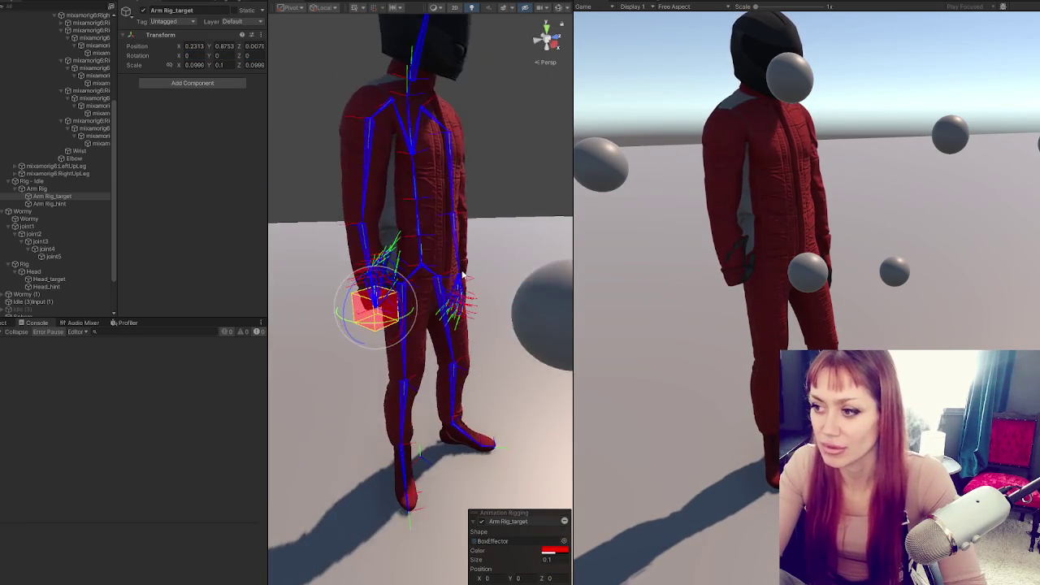
drag(458, 271, 438, 309)
- Set the Arm Rig_target rotation to 180, 0, 0 and check the hand pose from side and front
click(201, 55)
text(1)
text(27)
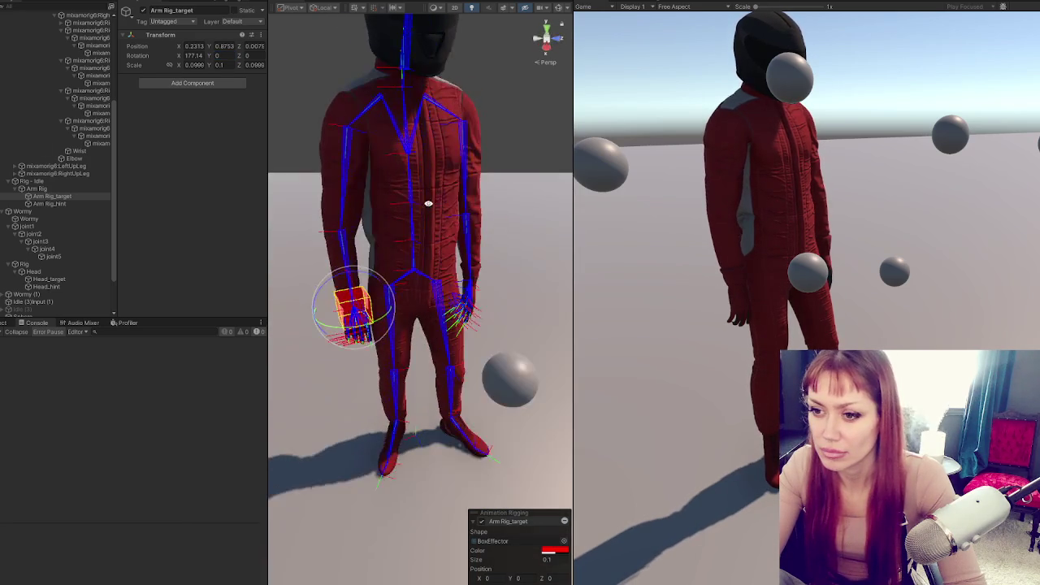
click(202, 55)
text(180)
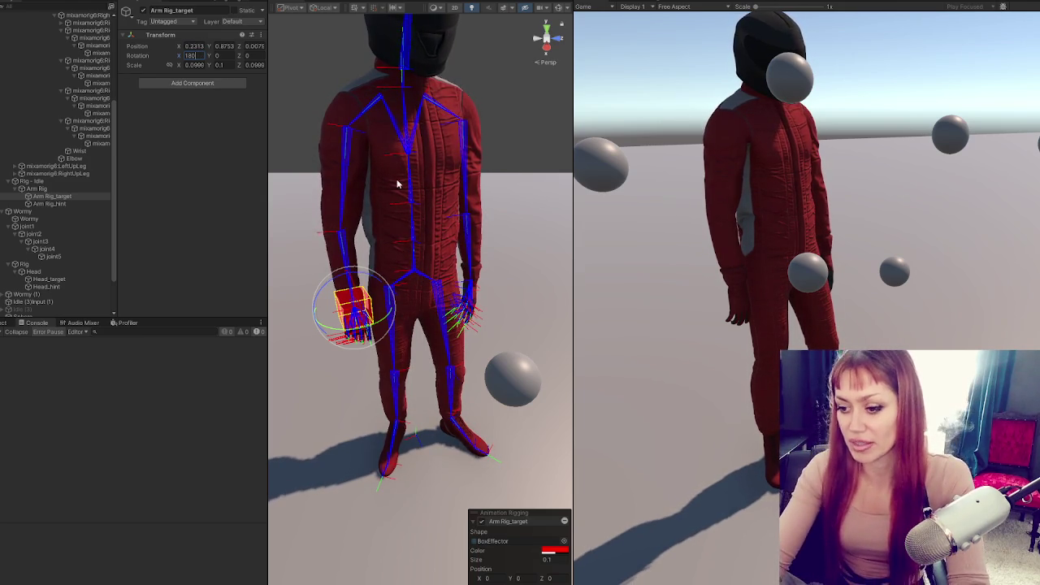
mouse_move(327, 309)
mouse_down()
mouse_move(390, 310)
mouse_move(325, 307)
mouse_up()
mouse_move(422, 301)
mouse_down()
mouse_move(248, 366)
mouse_move(560, 320)
mouse_move(410, 302)
mouse_up()
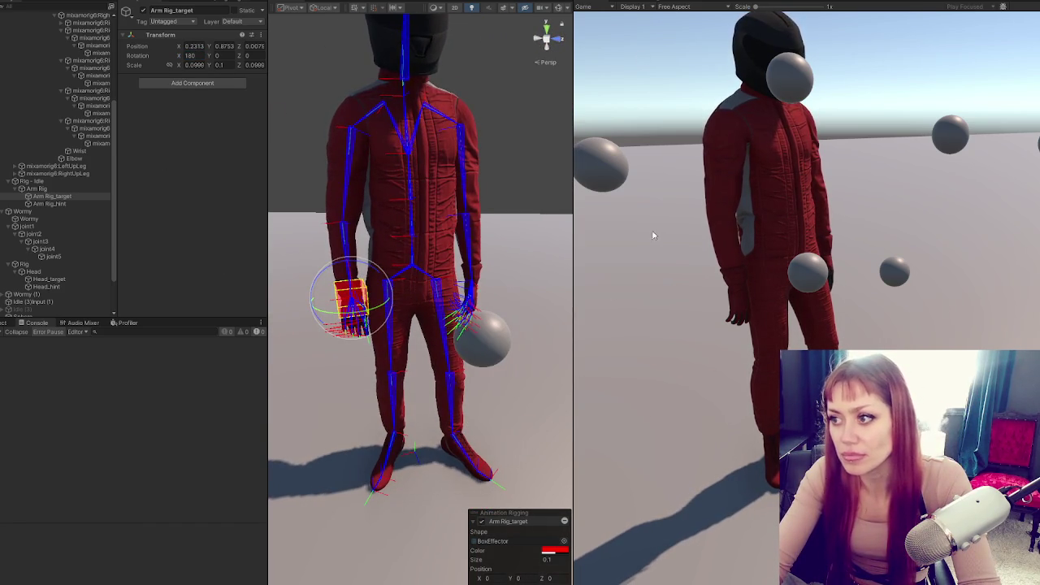
- Test the arm reach in Play mode, then toggle the comment on the target.rotation = matchingRot line
click(662, 280)
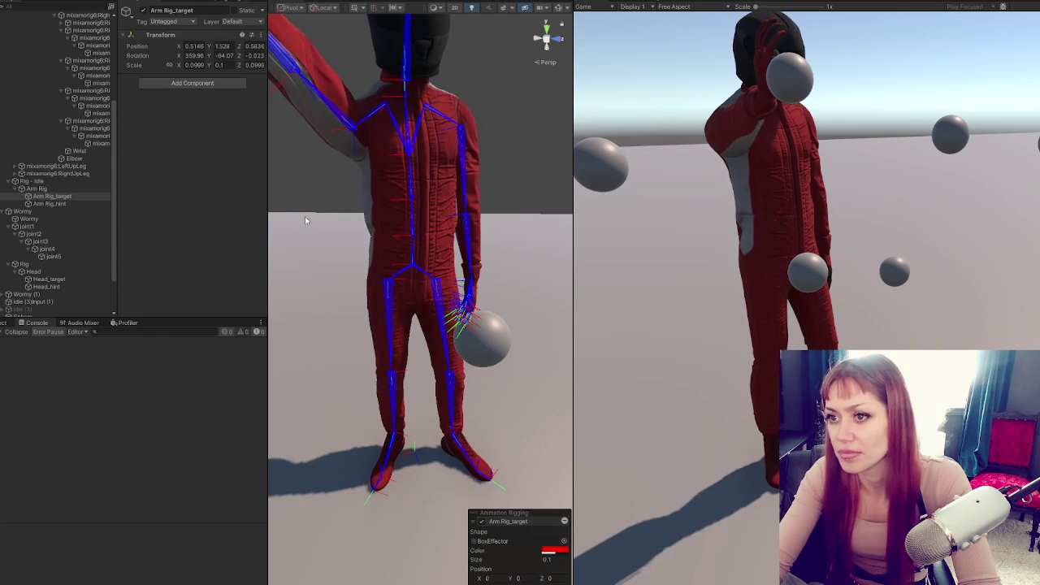
scroll(361, 238, down, 5)
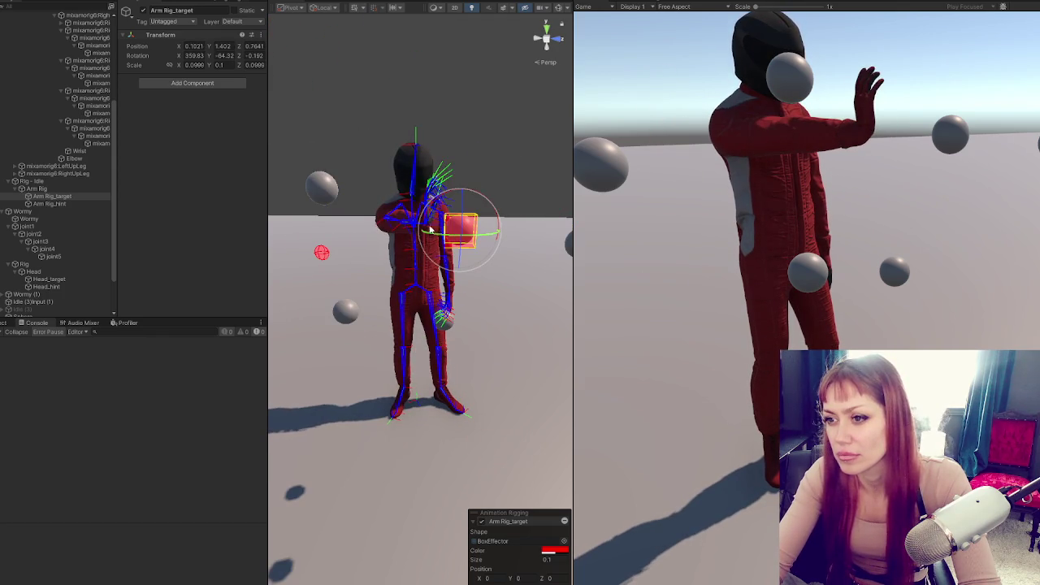
key(alt+Tab)
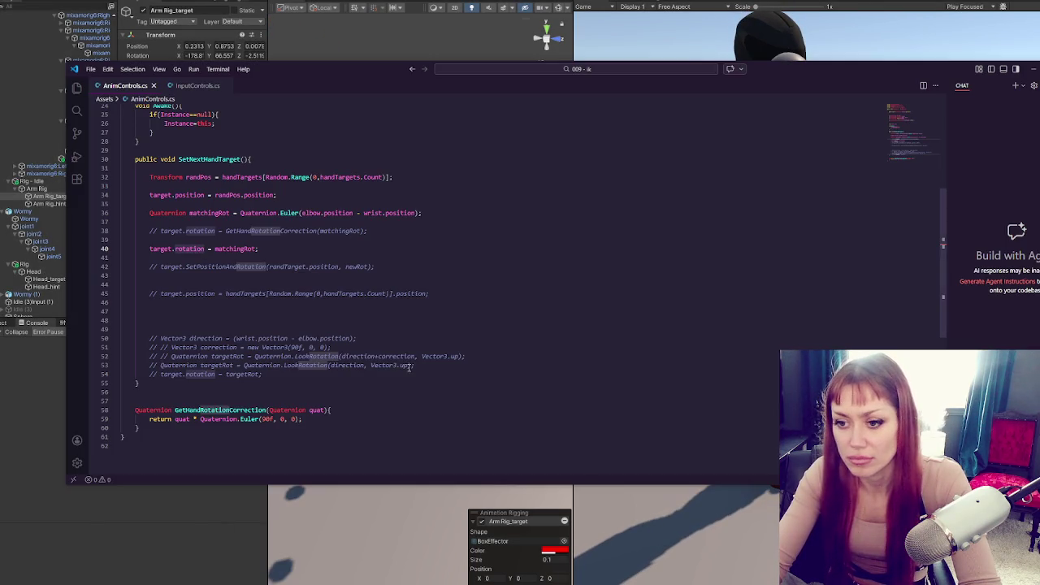
click(287, 250)
key(ctrl+slash)
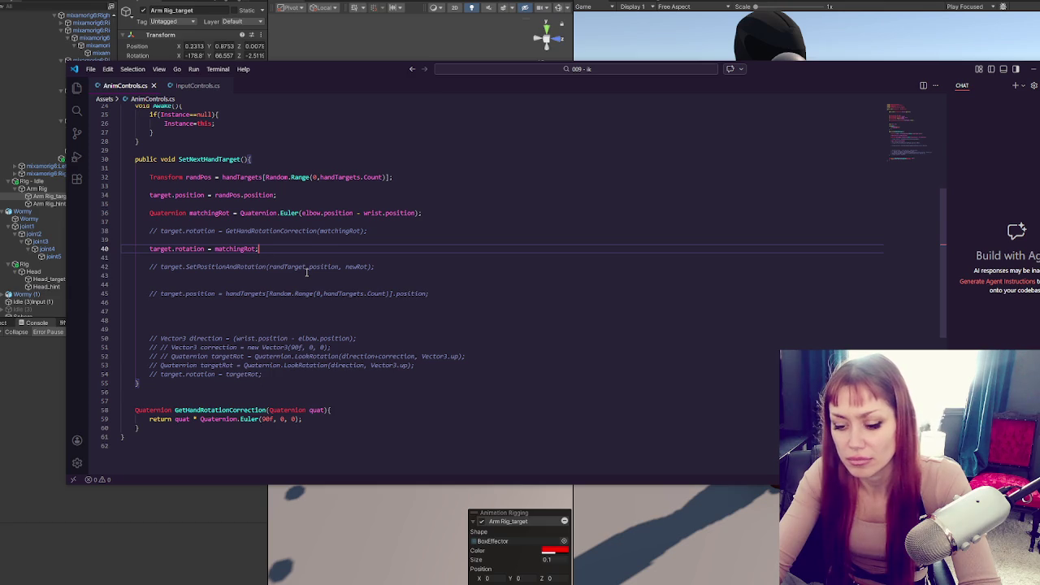